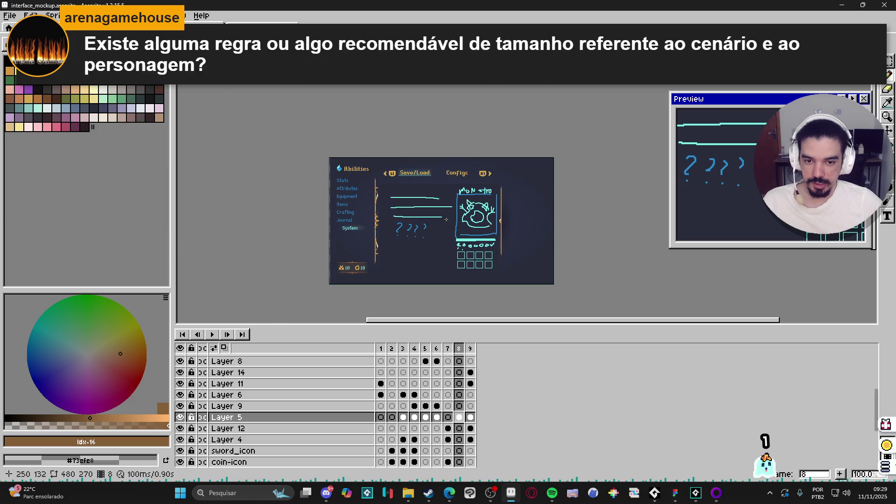
- Enlarge the workspace for the mockup and check the canvas size settings, leaving them unchanged
scroll(475, 211, "up", 1)
scroll(447, 219, "down", 2)
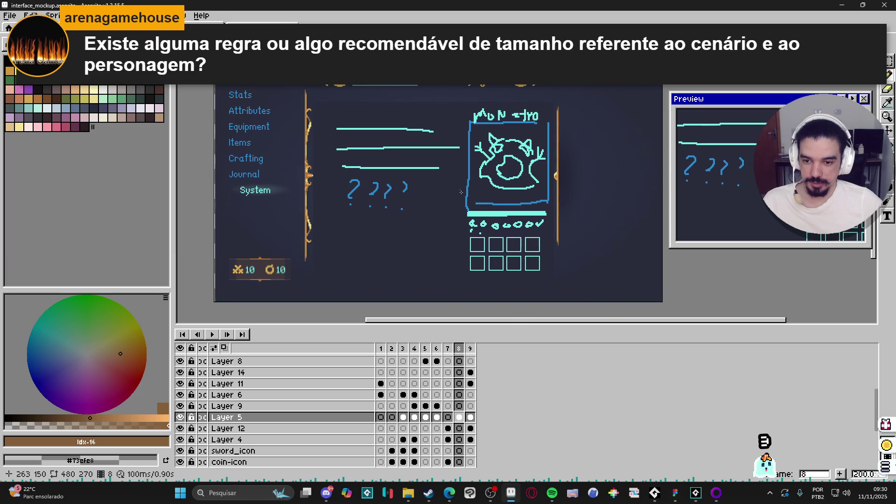
left_click_drag(513, 327, 512, 375)
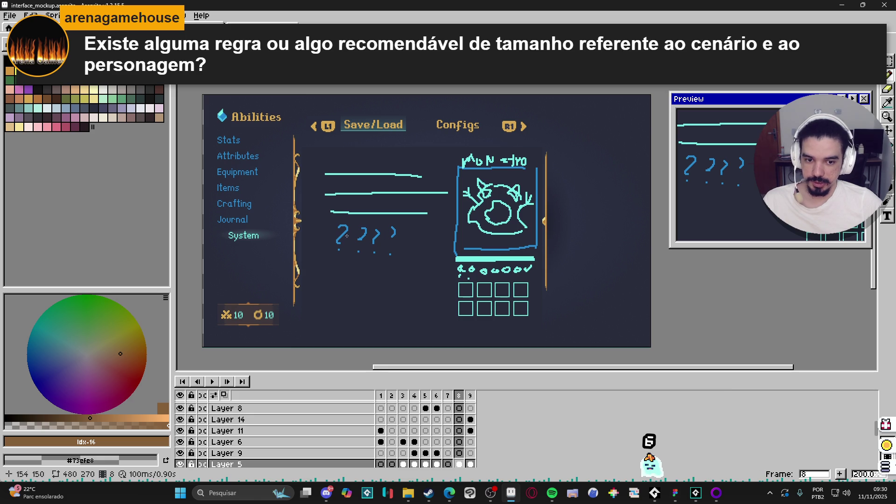
scroll(303, 288, "up", 2)
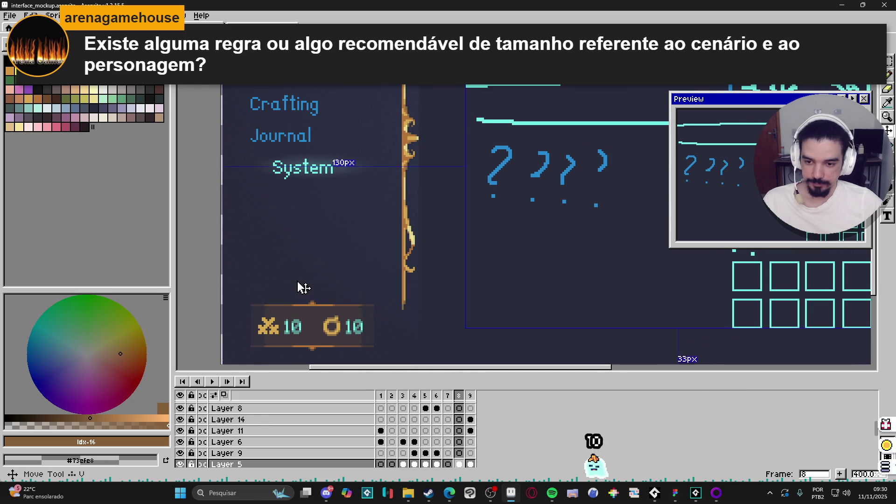
scroll(326, 276, "down", 2)
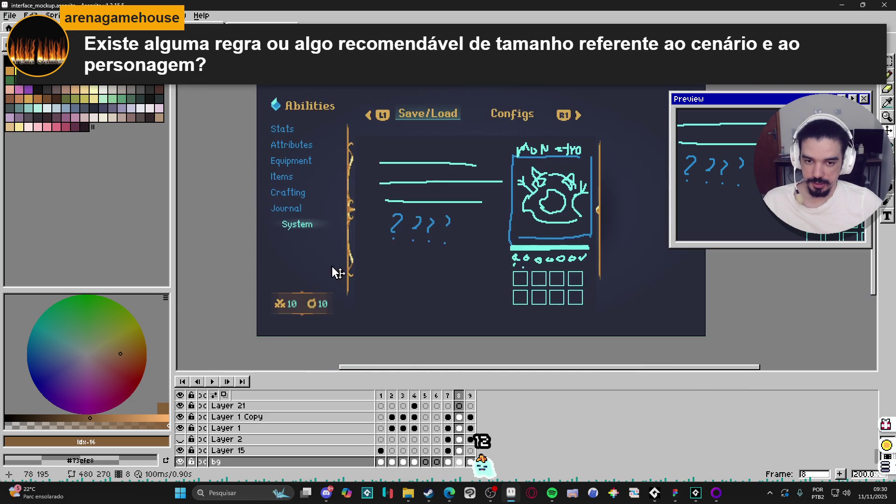
scroll(453, 250, "down", 1)
scroll(501, 237, "up", 1)
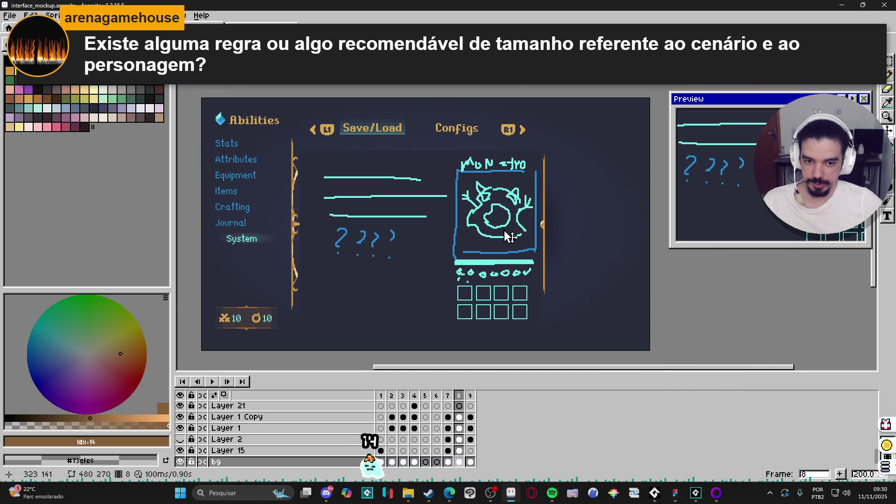
scroll(508, 236, "up", 3)
key("ctrl+alt+c")
left_click(646, 284)
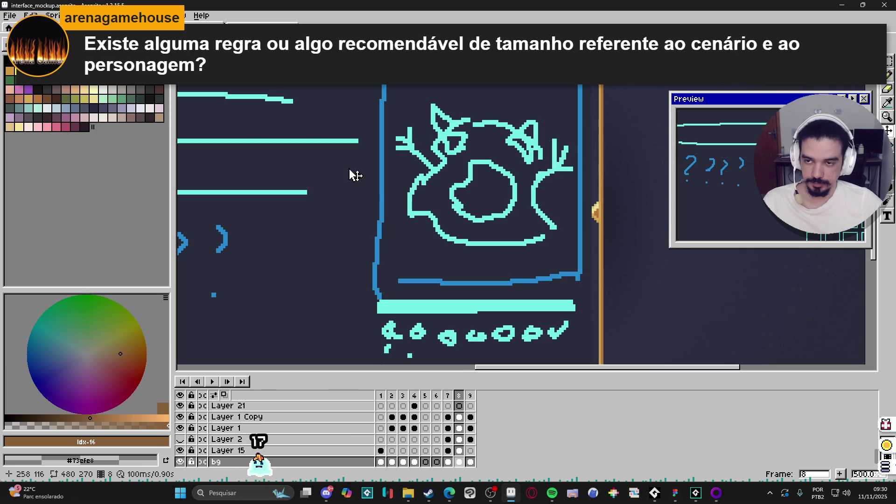
- Open site_lobby_layout.aseprite from the recent files
left_click(11, 16)
left_click(11, 15)
left_click(11, 16)
mouse_move(28, 49)
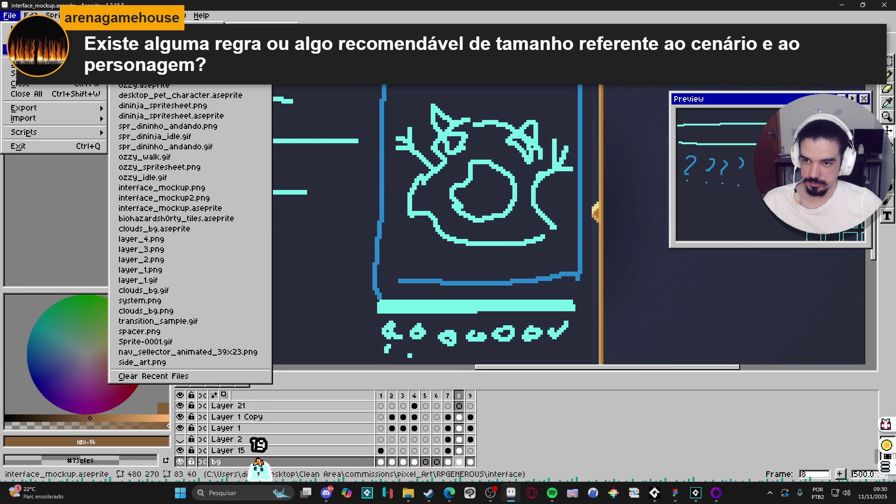
left_click(149, 44)
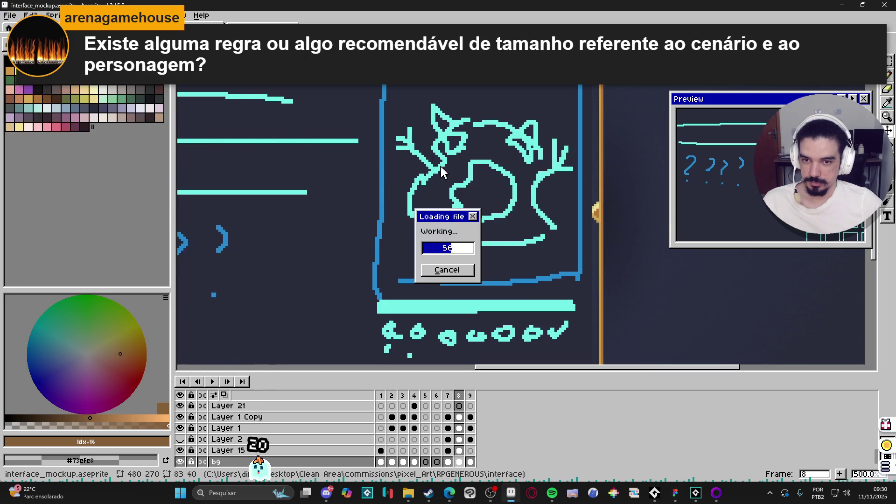
- Erase the grey ghost statue beside the pool table from its layer, then select the balcão layer
scroll(311, 168, "up", 5)
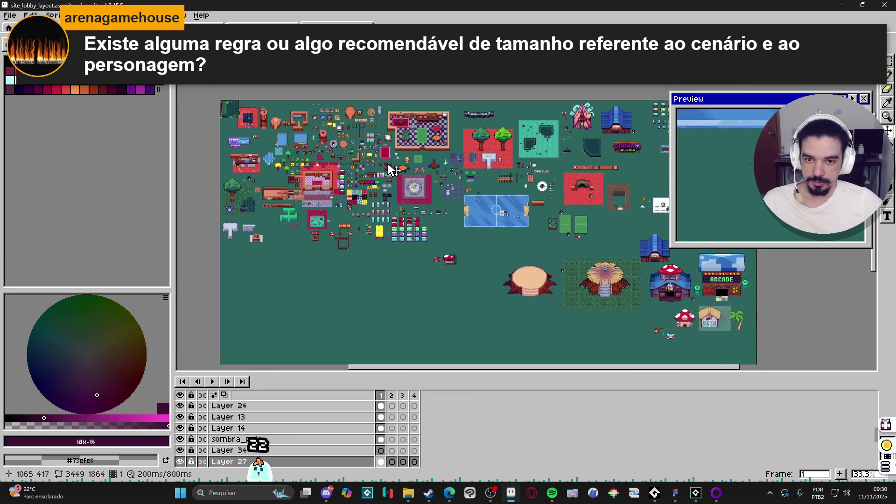
scroll(414, 201, "down", 2)
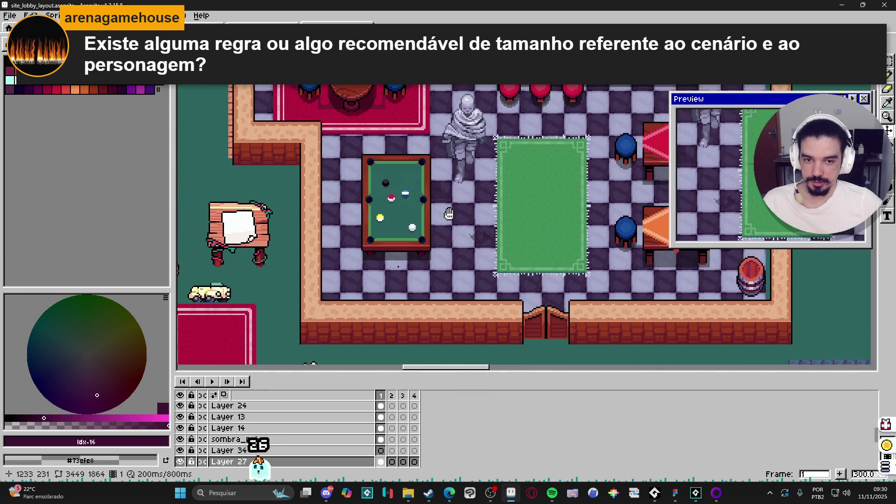
scroll(413, 275, "up", 2)
scroll(384, 275, "down", 1)
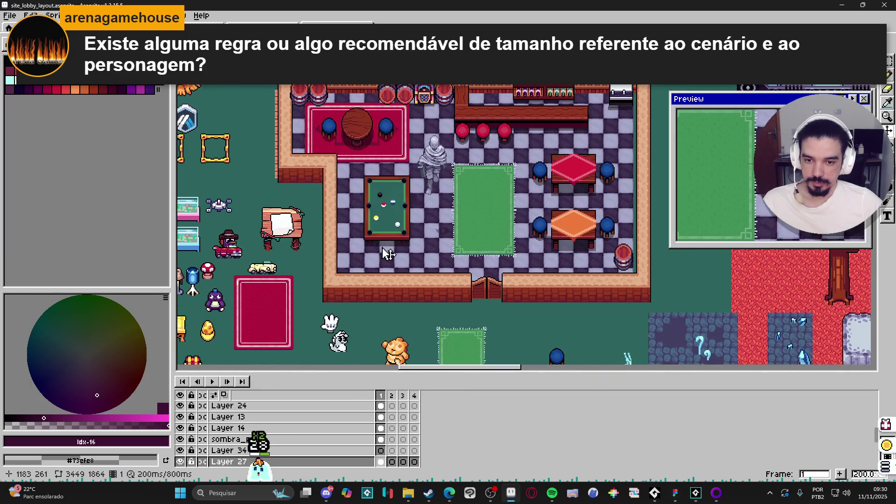
scroll(384, 274, "up", 2)
scroll(392, 279, "down", 1)
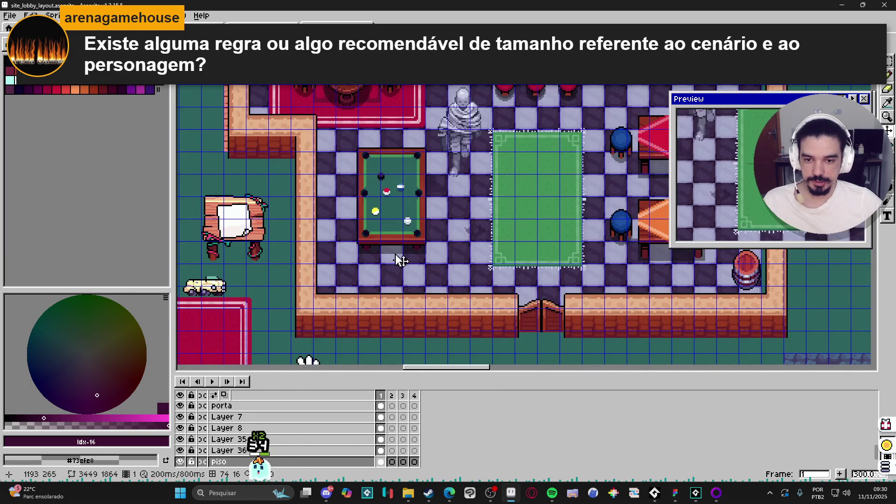
scroll(358, 243, "down", 1)
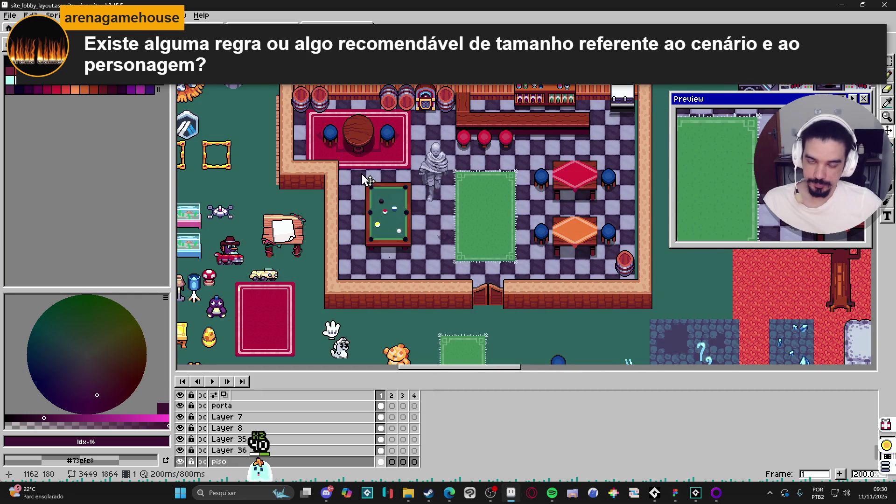
scroll(432, 239, "up", 1)
left_click(441, 140, "ctrl")
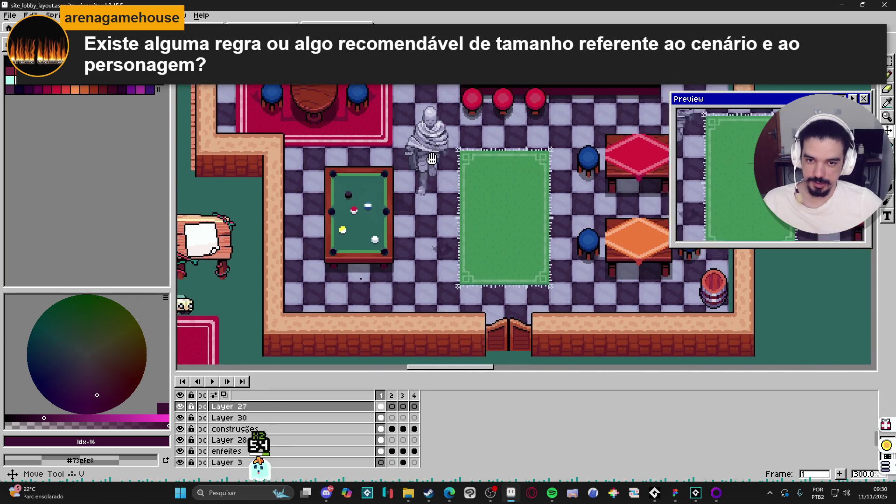
left_click_drag(470, 107, 423, 229)
key("Delete")
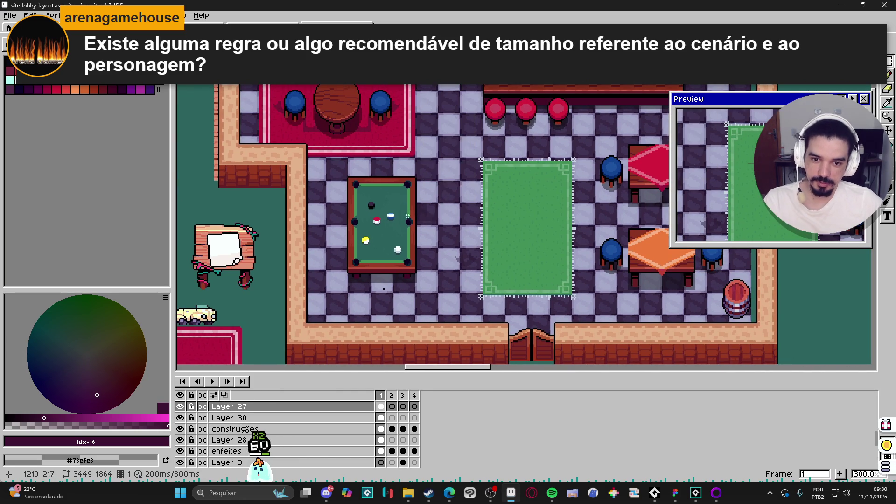
middle_click(422, 229)
left_click(398, 200, "ctrl")
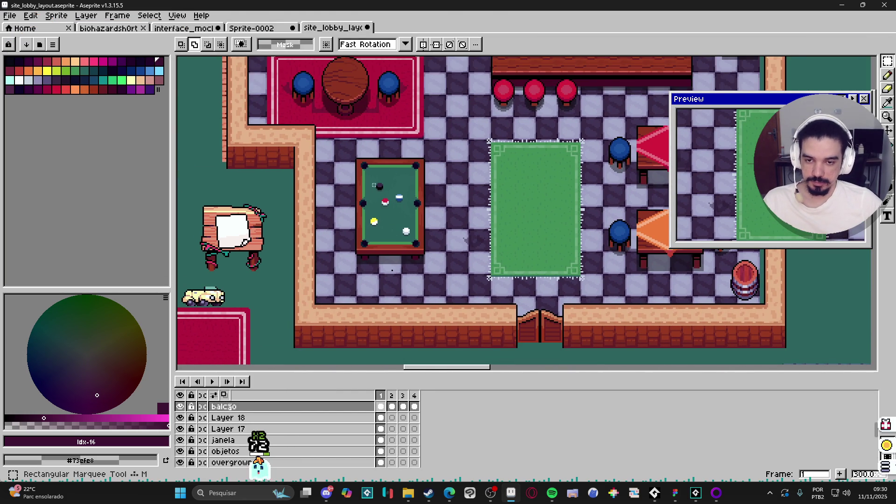
- Pan and zoom the map to bring the stone plaza into view
scroll(355, 164, "up", 1)
scroll(360, 173, "down", 2)
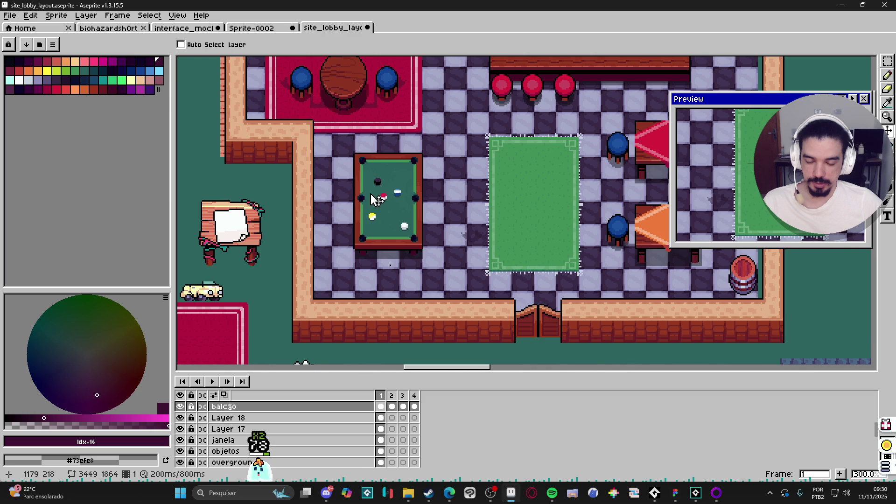
scroll(387, 187, "down", 1)
scroll(406, 182, "up", 2)
scroll(410, 186, "down", 1)
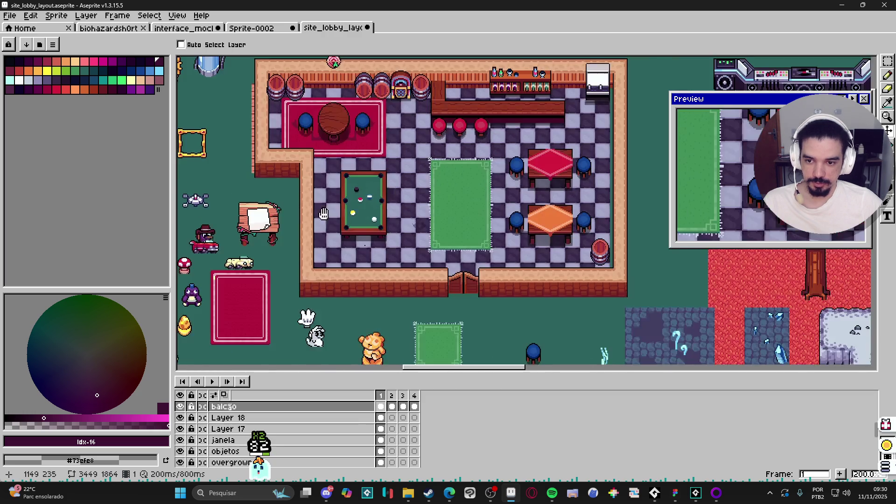
scroll(276, 243, "up", 1)
scroll(276, 242, "down", 2)
scroll(342, 211, "up", 2)
scroll(342, 211, "down", 2)
scroll(549, 211, "up", 2)
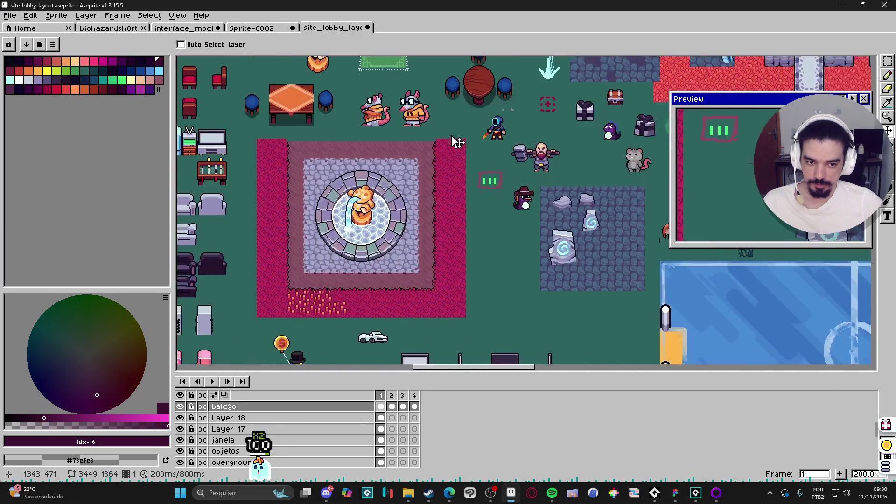
mouse_move(550, 211)
left_mouse_down()
mouse_move(454, 202)
mouse_move(444, 226)
mouse_move(382, 180)
left_mouse_up()
scroll(410, 210, "up", 2)
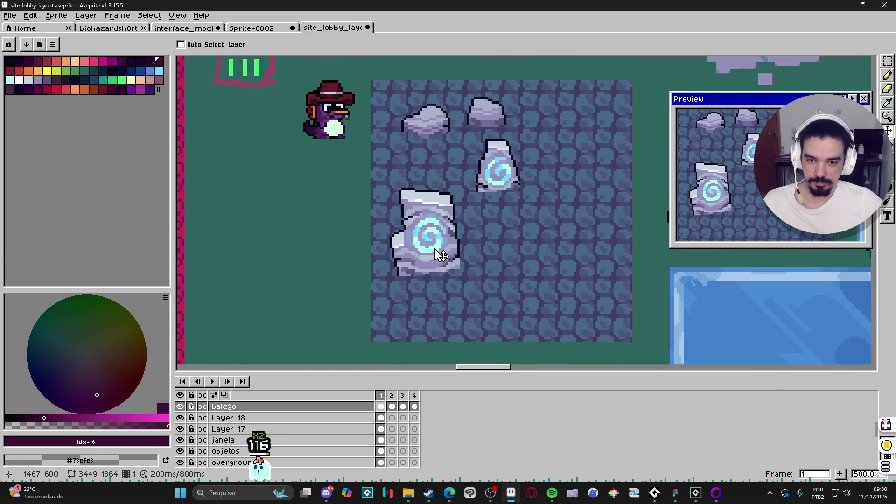
- On the personagens layer, move the red-hatted penguin down beside the large swirl stone
left_click(348, 121, "ctrl")
key("m")
left_click_drag(365, 72, 276, 173)
mouse_move(329, 112)
left_mouse_down()
mouse_move(320, 146)
mouse_move(345, 252)
left_mouse_up()
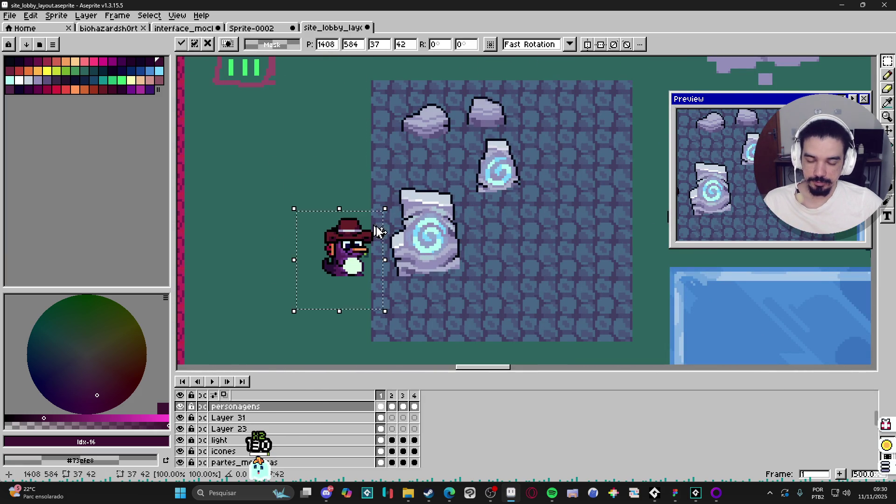
key("ctrl+d")
scroll(391, 214, "down", 3)
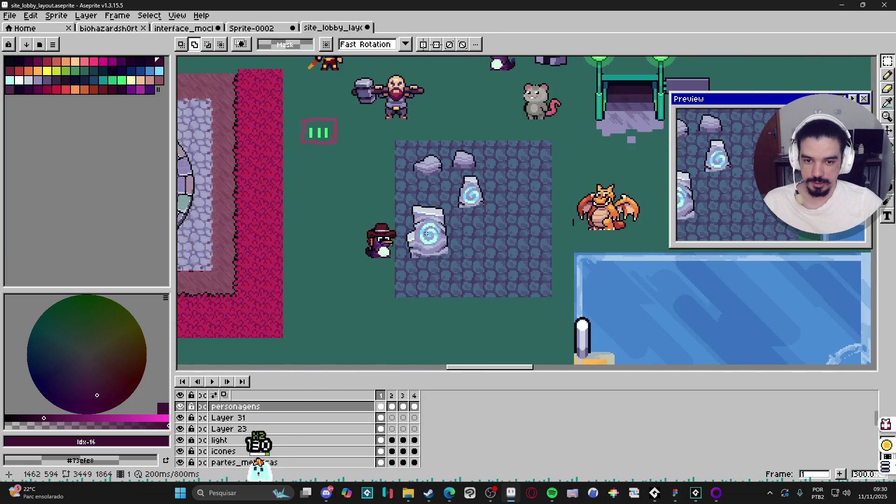
mouse_move(330, 217)
left_mouse_down()
mouse_move(355, 196)
mouse_move(327, 177)
mouse_move(356, 211)
left_mouse_up()
scroll(395, 291, "up", 3)
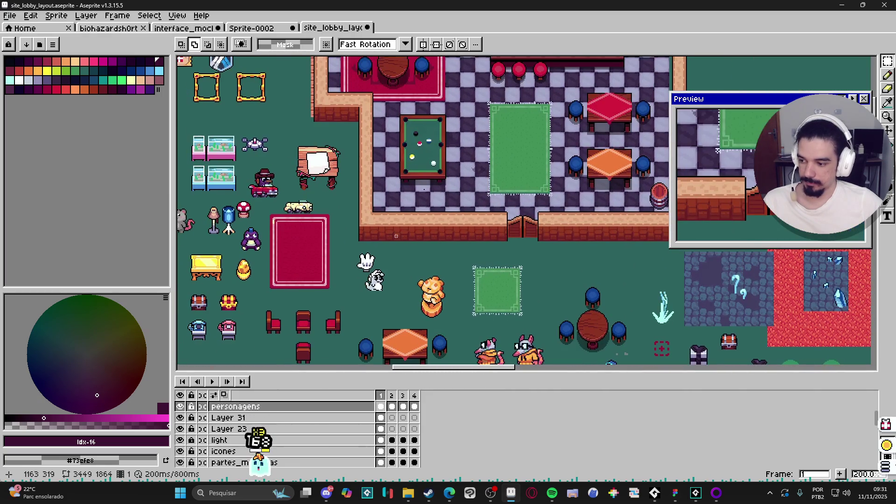
scroll(349, 196, "up", 6)
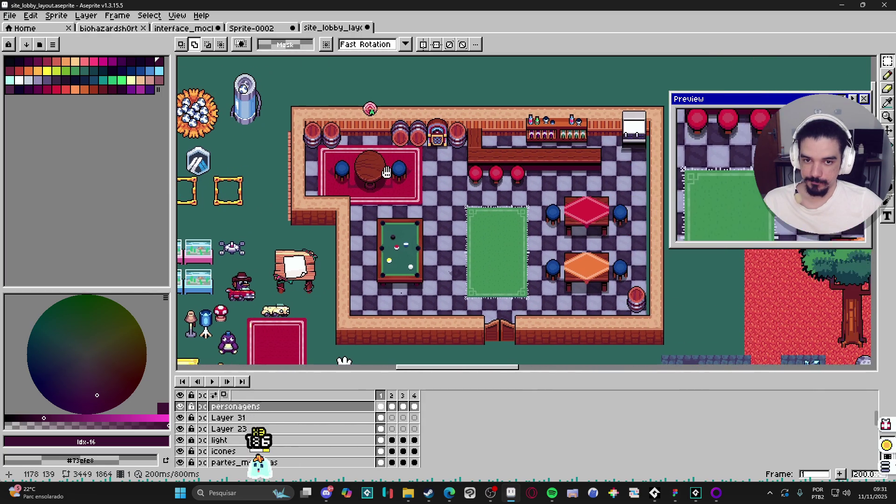
scroll(400, 165, "up", 1)
left_click(448, 248, "ctrl")
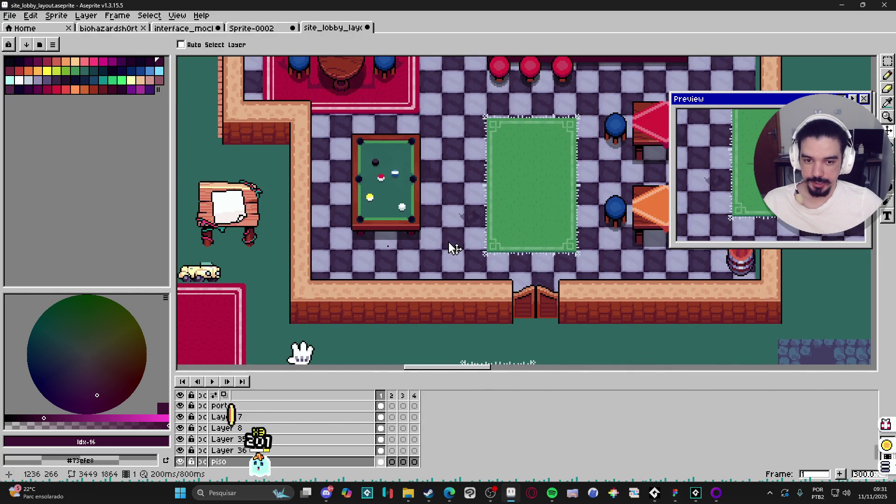
scroll(463, 286, "down", 2)
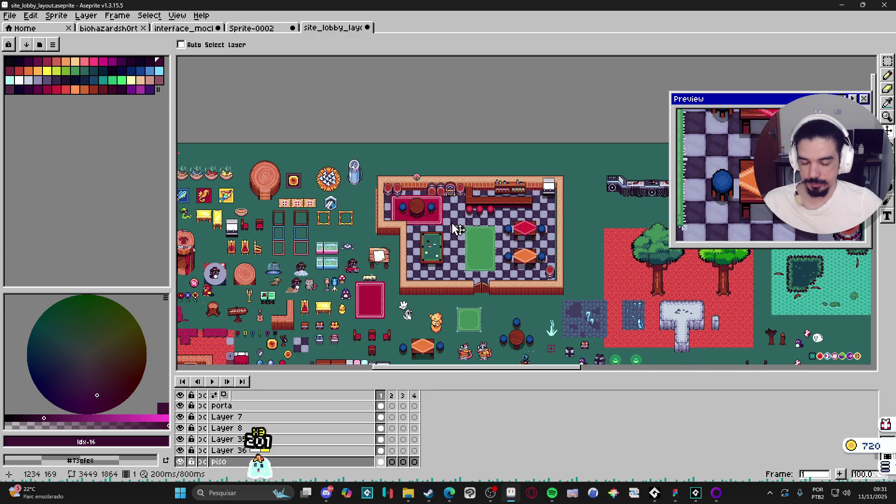
left_click_drag(365, 244, 427, 192)
left_click_drag(429, 229, 423, 166)
scroll(408, 282, "up", 1)
mouse_move(407, 282)
left_mouse_down()
mouse_move(447, 214)
mouse_move(290, 266)
left_mouse_up()
scroll(289, 266, "down", 1)
scroll(420, 227, "up", 1)
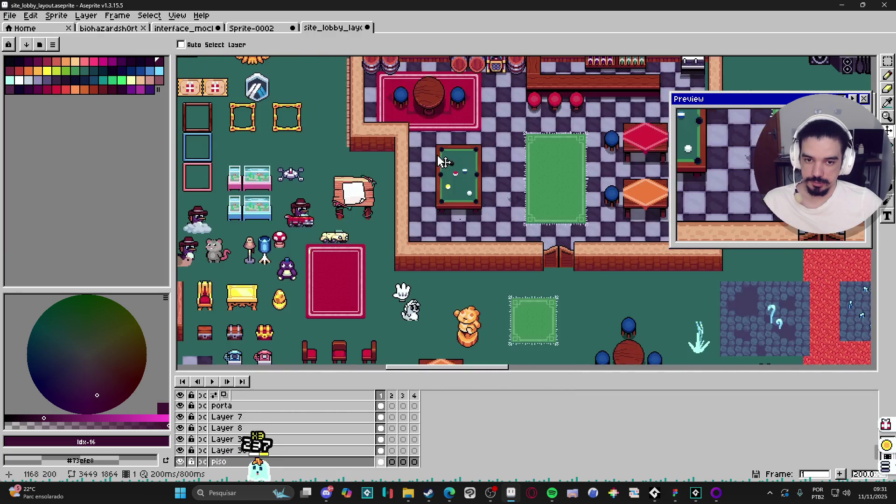
scroll(420, 227, "up", 1)
scroll(406, 220, "down", 1)
left_click_drag(406, 220, 397, 177)
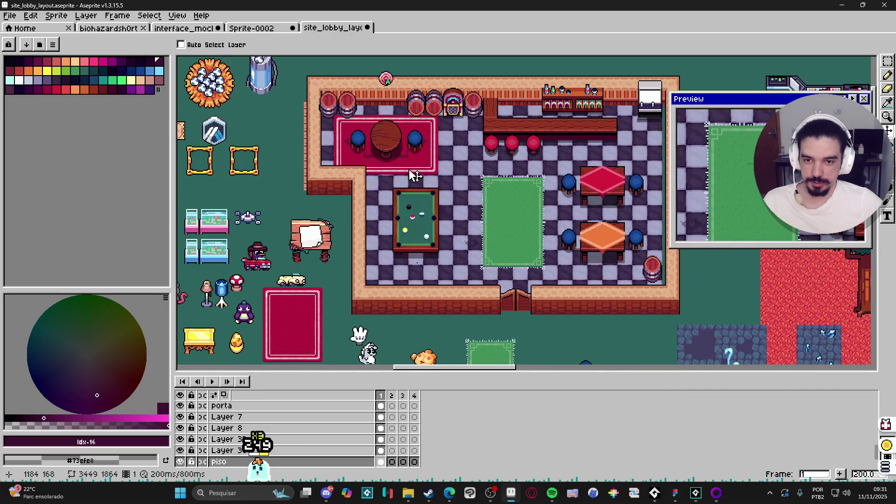
scroll(413, 174, "down", 1)
scroll(499, 187, "down", 2)
scroll(499, 186, "right", 3)
scroll(473, 176, "up", 2)
scroll(463, 162, "right", 2)
scroll(424, 194, "down", 1)
scroll(424, 194, "down", 2)
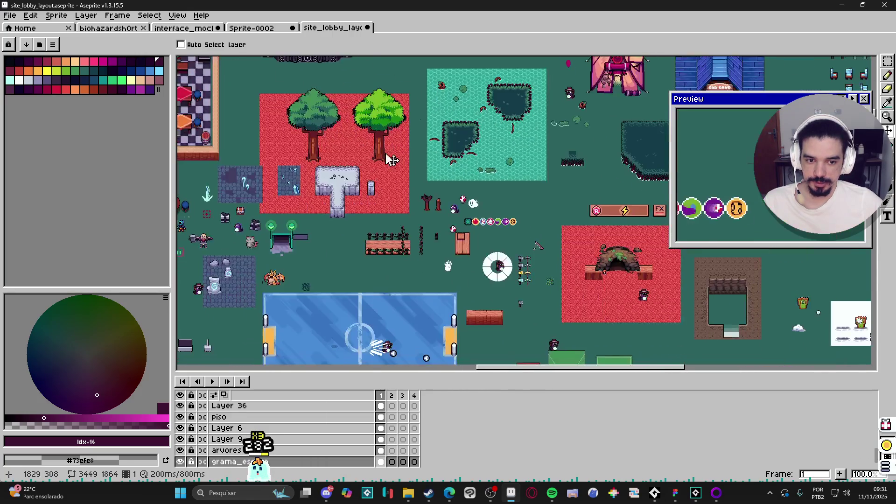
scroll(373, 327, "right", 1)
scroll(395, 168, "up", 1)
scroll(520, 207, "right", 4)
scroll(395, 157, "down", 2)
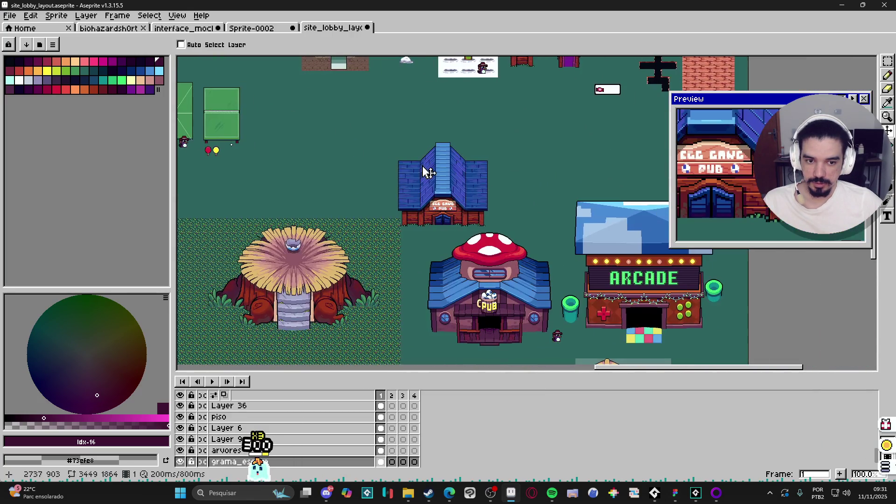
scroll(512, 230, "right", 4)
scroll(513, 229, "down", 2)
scroll(518, 287, "up", 3)
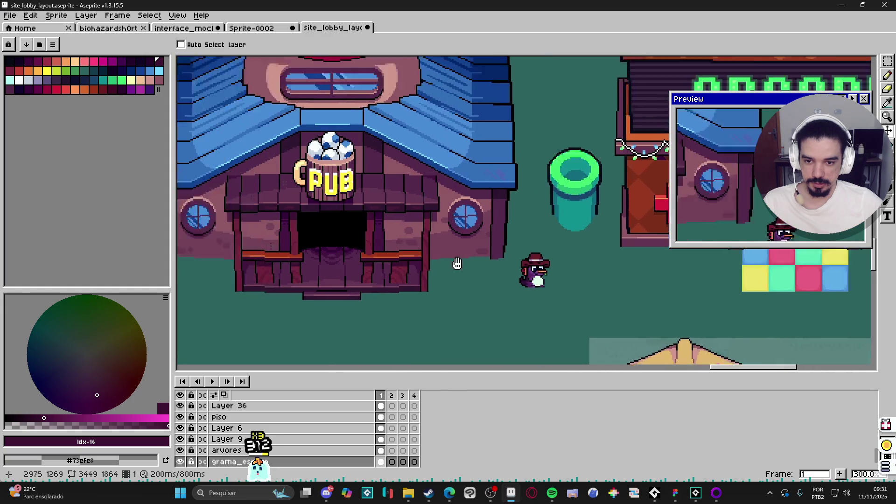
scroll(575, 261, "up", 1)
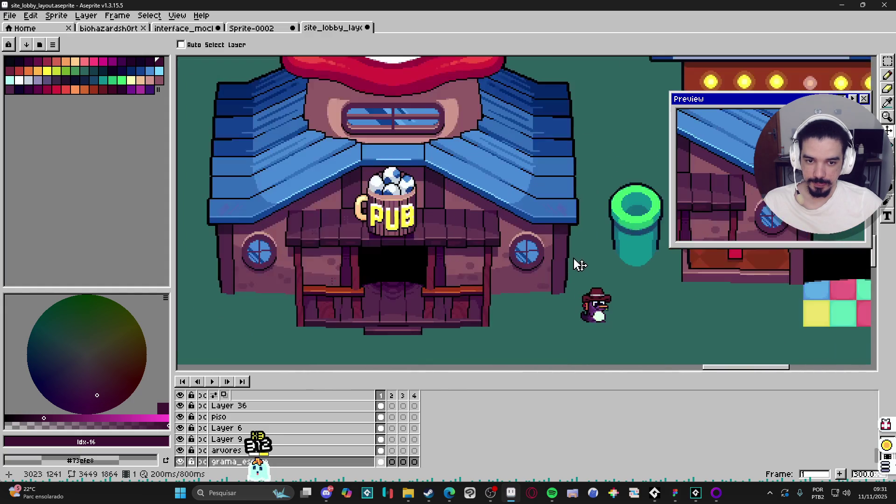
scroll(590, 284, "left", 1)
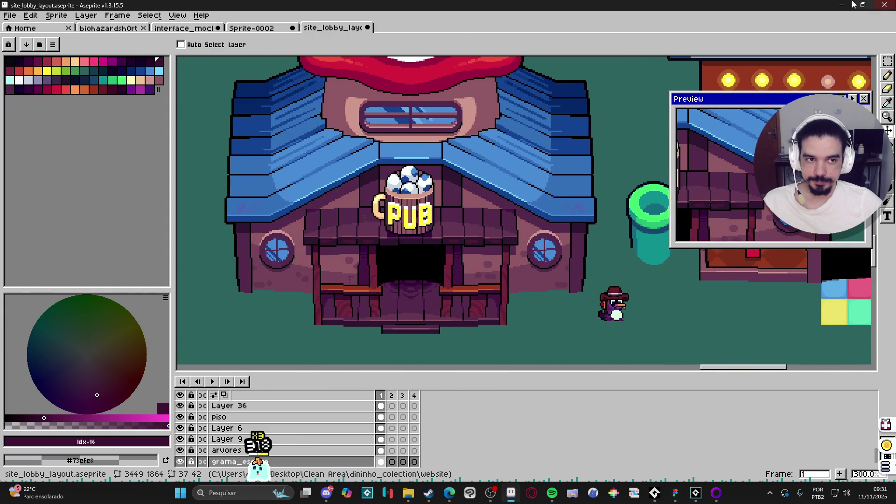
scroll(464, 254, "up", 2)
scroll(473, 256, "down", 1)
scroll(480, 216, "right", 1)
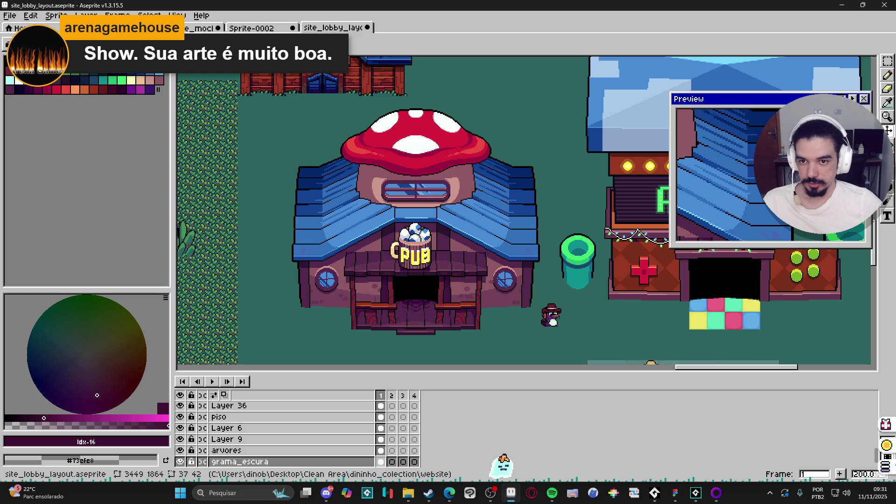
left_click(271, 28)
- Switch to the interface_mockup document and zoom out to the whole System menu sketch
left_click(201, 28)
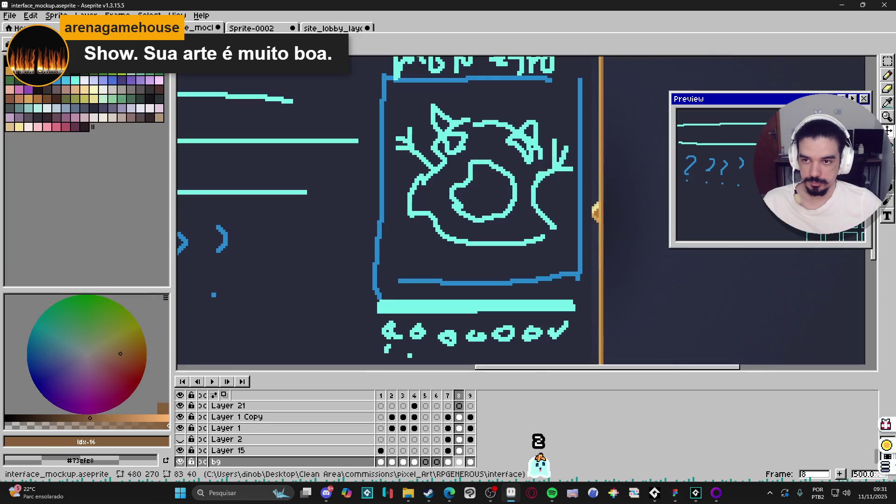
scroll(410, 195, "down", 2)
scroll(411, 196, "down", 1)
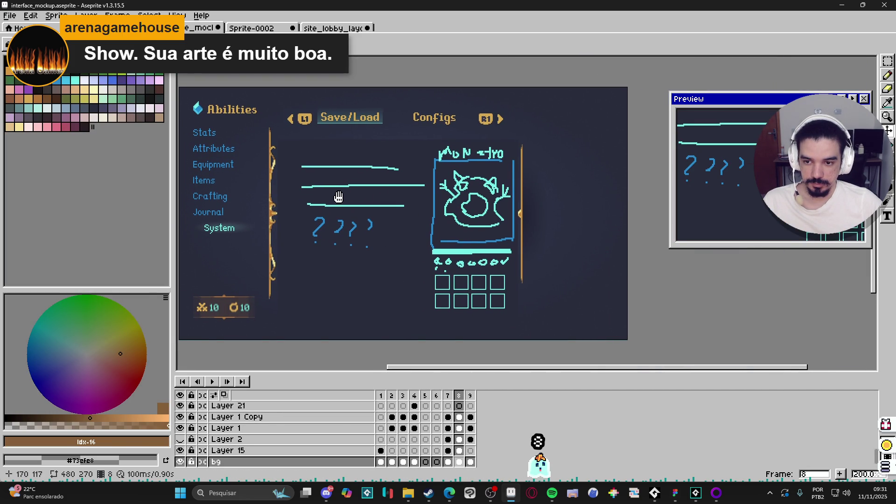
left_click_drag(344, 203, 355, 203)
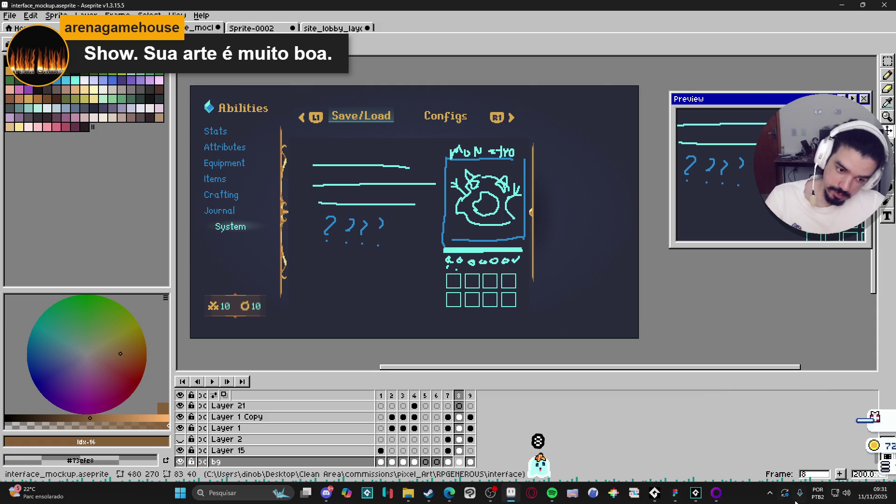
- Glance at the GameMaker project, then bring up the Chained Echoes Steam store page
left_click(695, 492)
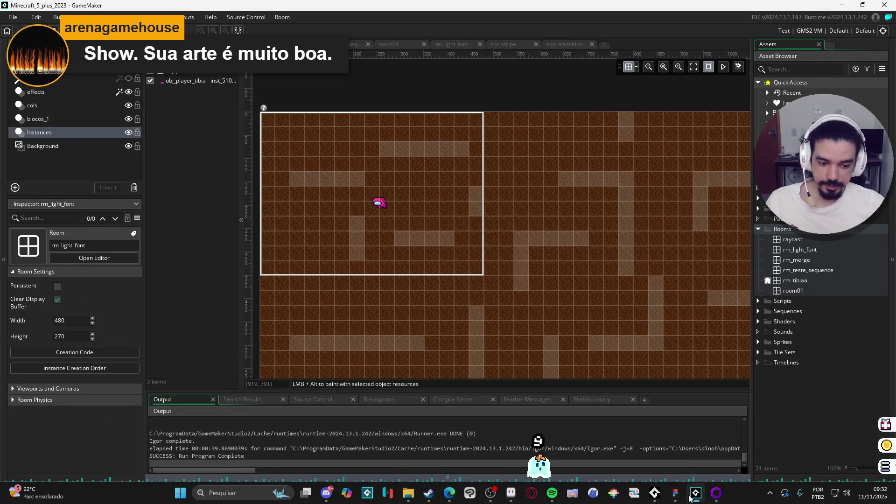
left_click(692, 492)
left_click(717, 495)
left_click(511, 493)
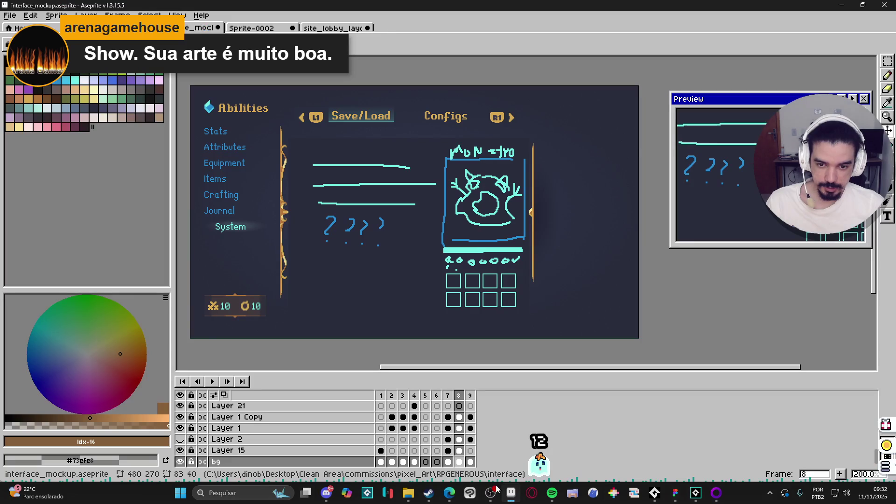
left_click(429, 494)
left_click(430, 494)
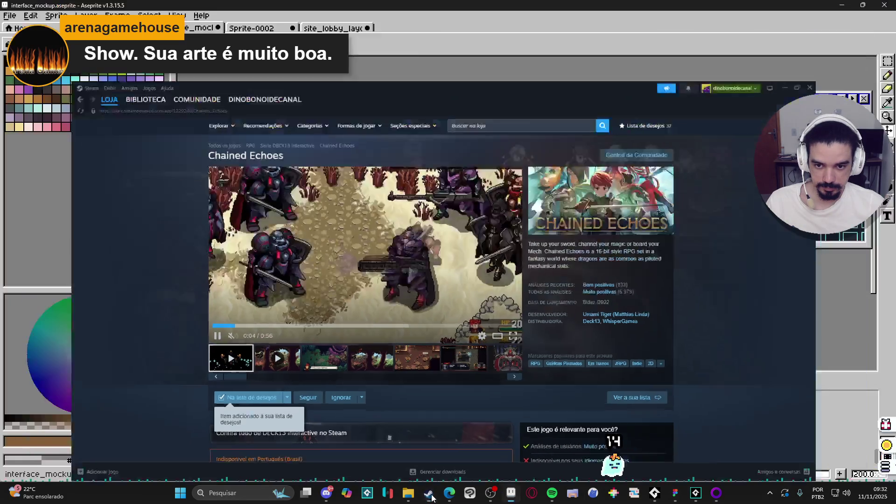
mouse_move(449, 493)
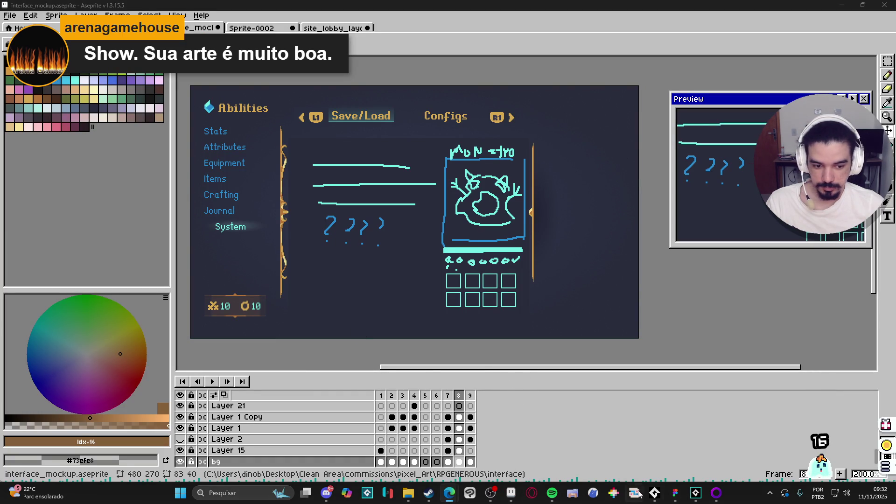
- Bring Figma's Spiritalis file forward and dismiss the comment requesting the Journal screen
left_click(675, 493)
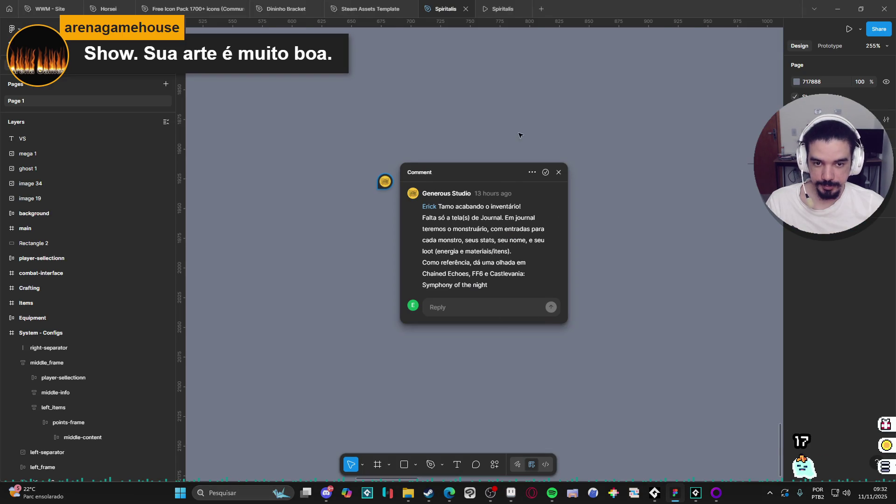
scroll(592, 134, "up", 2)
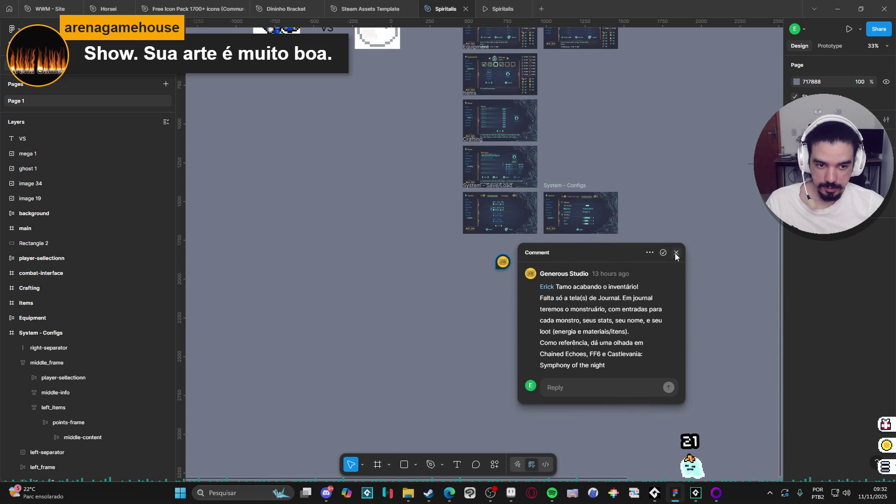
key("Escape")
scroll(542, 167, "up", 3, "ctrl")
scroll(497, 98, "up", 2)
scroll(432, 206, "up", 5, "ctrl")
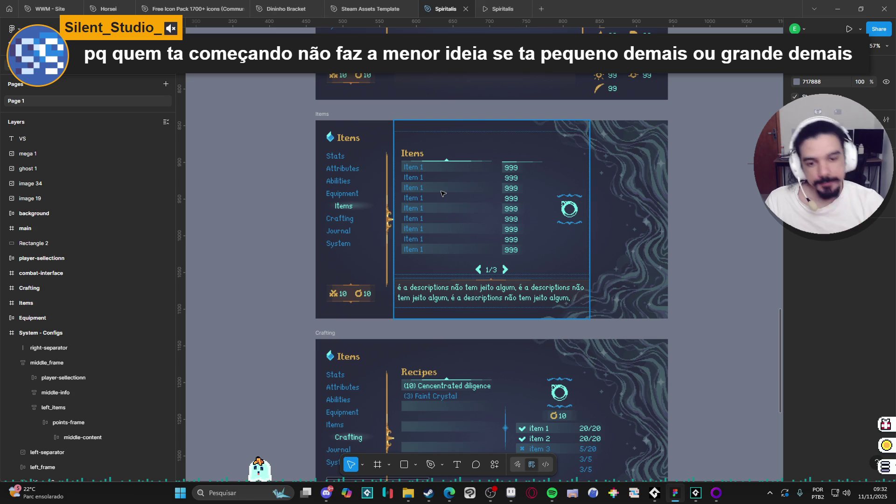
scroll(330, 122, "down", 3)
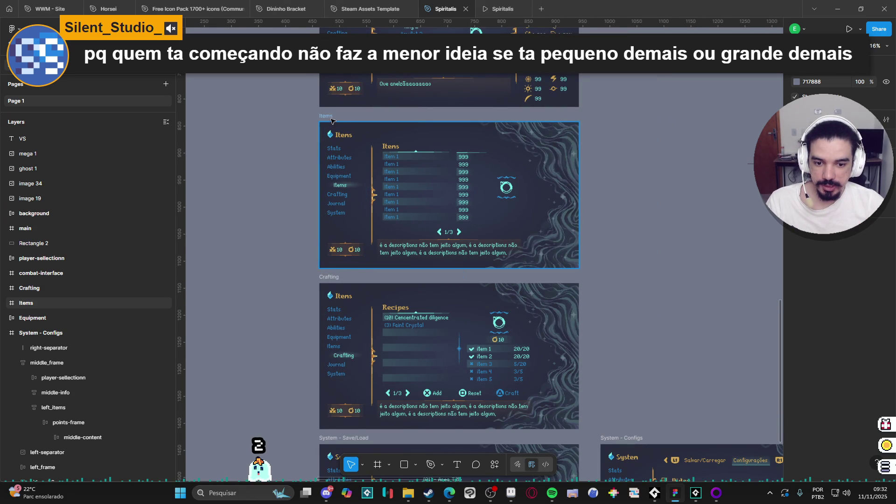
- Select and inspect the Items and Crafting menu frames
left_click(331, 121)
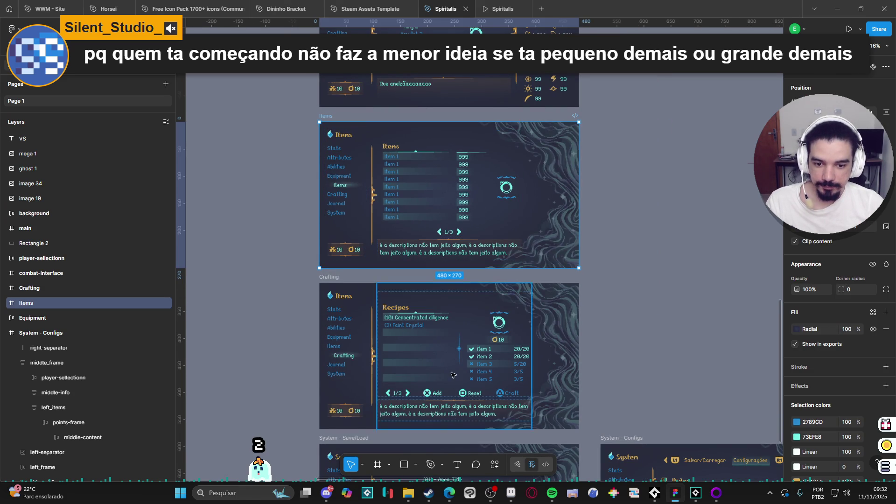
scroll(448, 362, "up", 2)
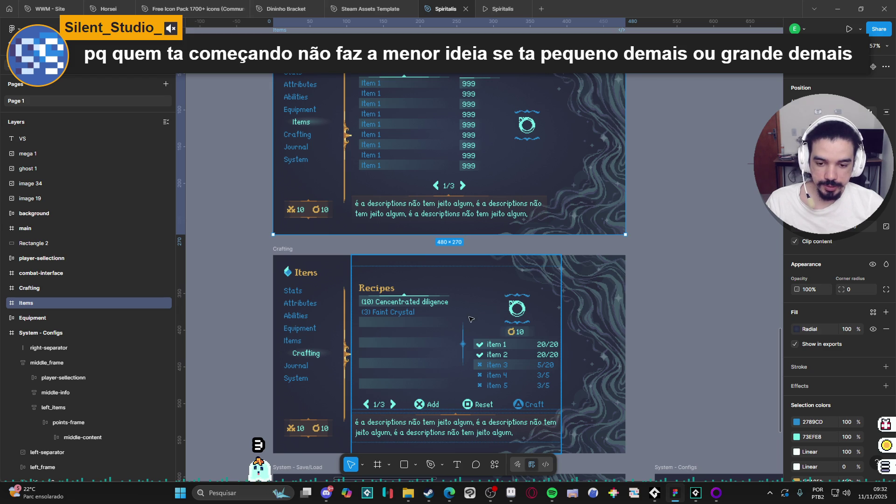
left_click(422, 326)
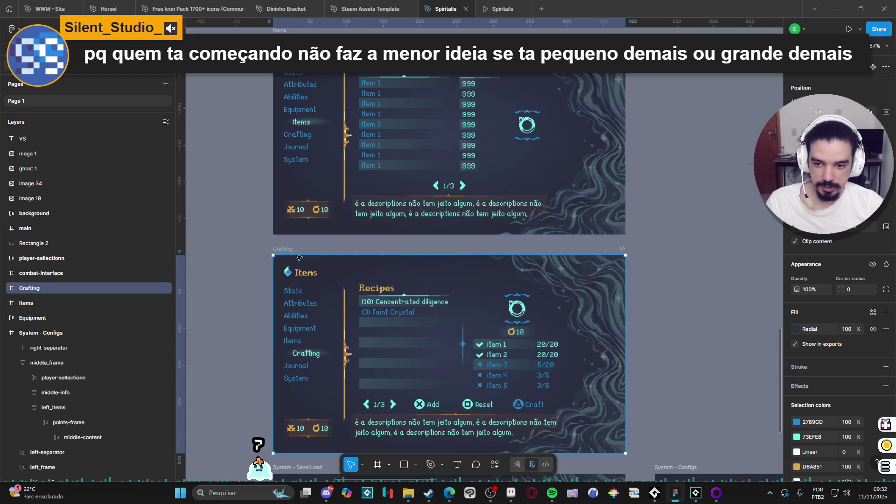
scroll(377, 328, "down", 2)
scroll(378, 328, "down", 5)
scroll(421, 125, "down", 1)
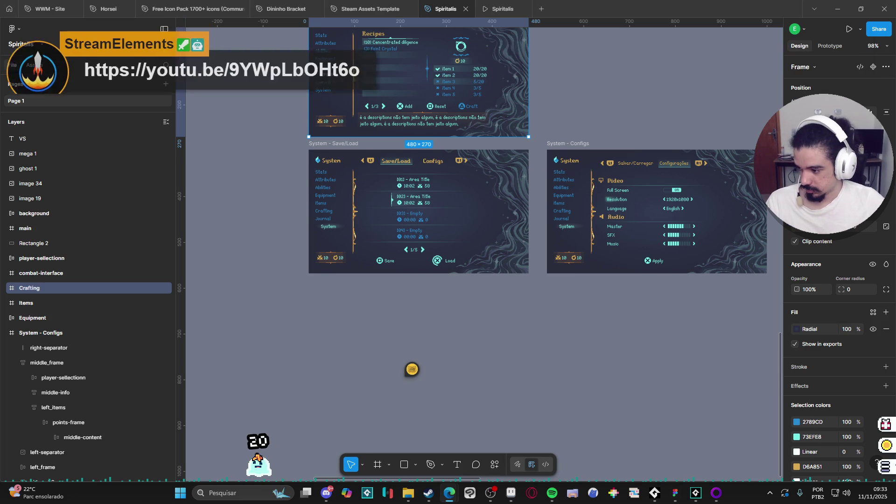
- Pause the shared pixel-art tips video and open the channel's Tutoriais Pixel Art playlist
key("alt+Tab")
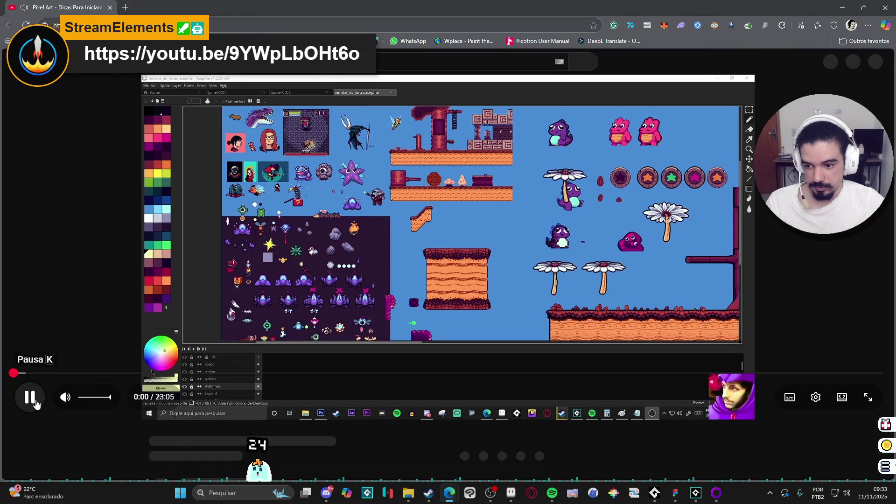
left_click(31, 397)
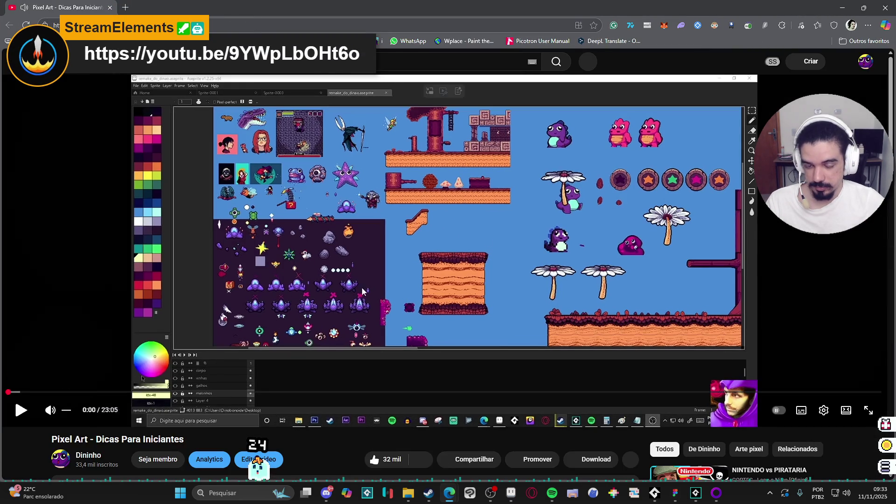
scroll(462, 307, "down", 3)
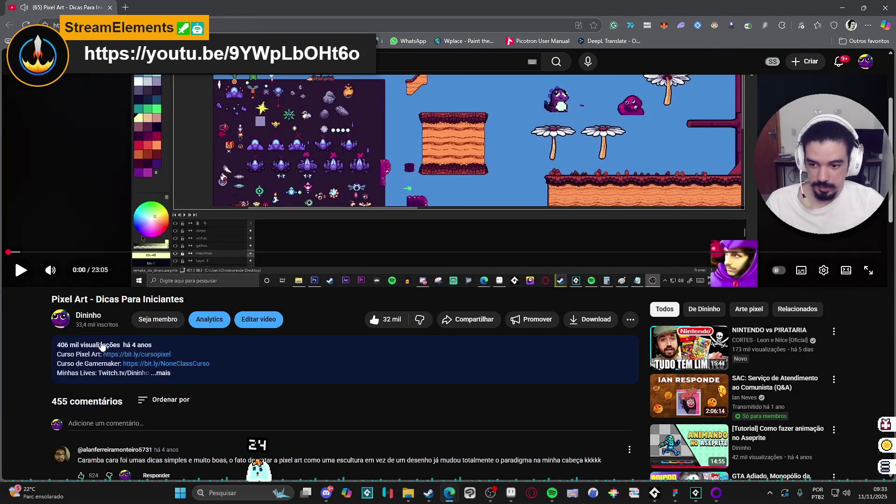
key("alt+Left")
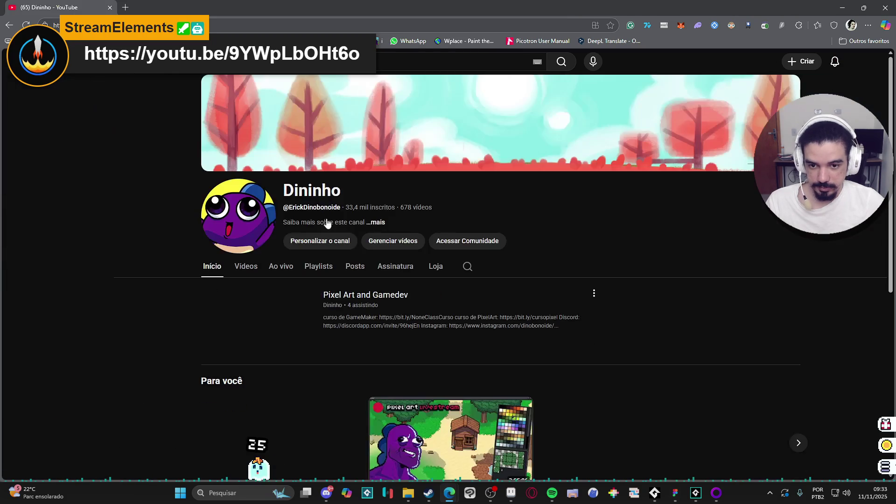
left_click(332, 273)
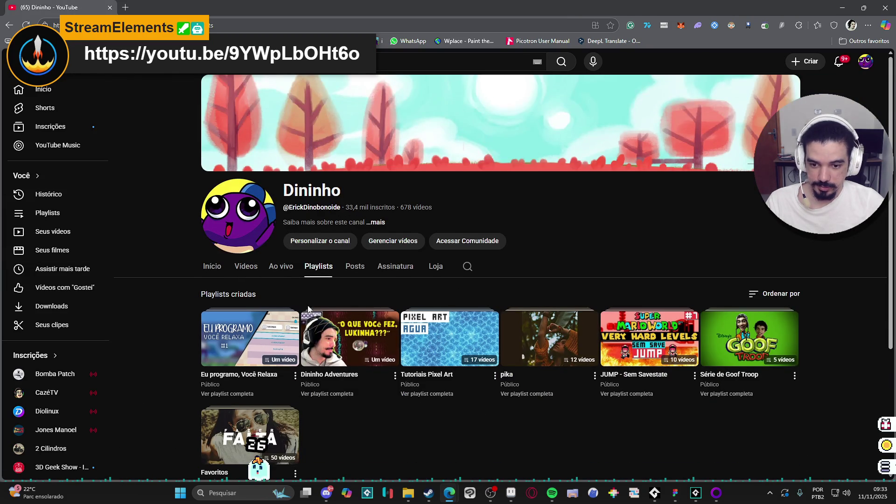
scroll(306, 312, "down", 1)
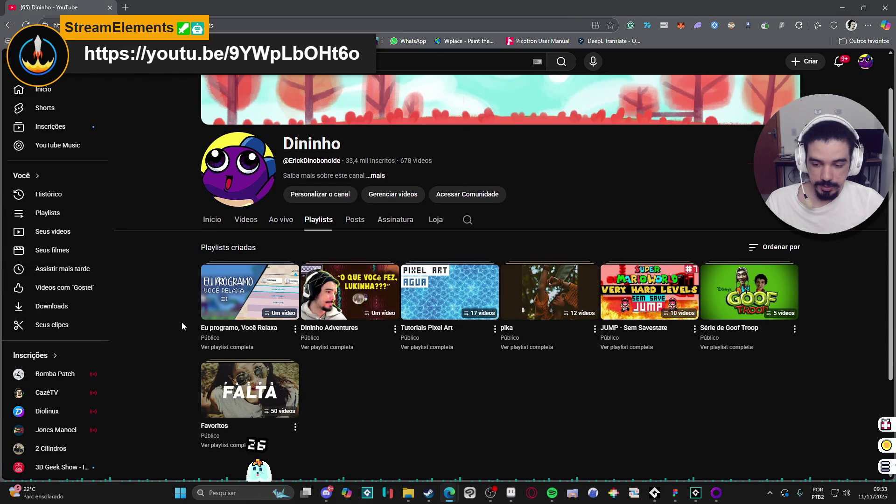
left_click(484, 272)
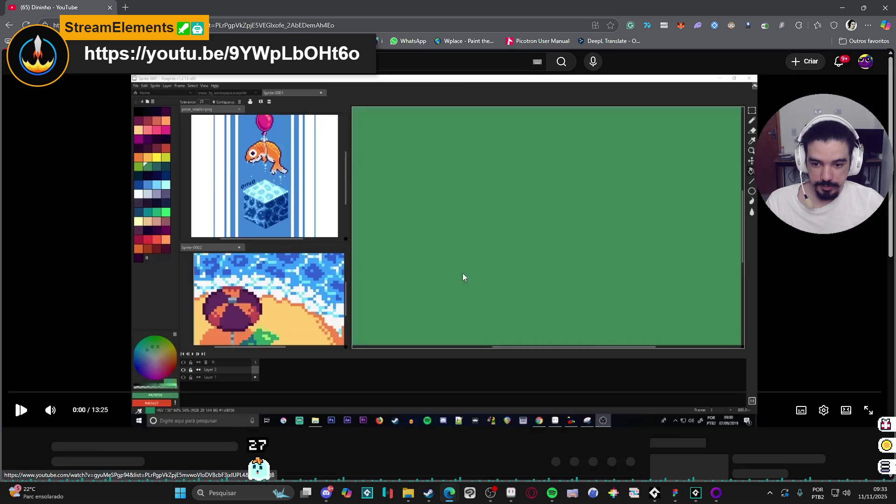
- Pause the sprite-size tutorial, copy its video URL, and return to Figma
left_click(540, 273)
scroll(625, 316, "down", 4)
scroll(757, 262, "down", 2)
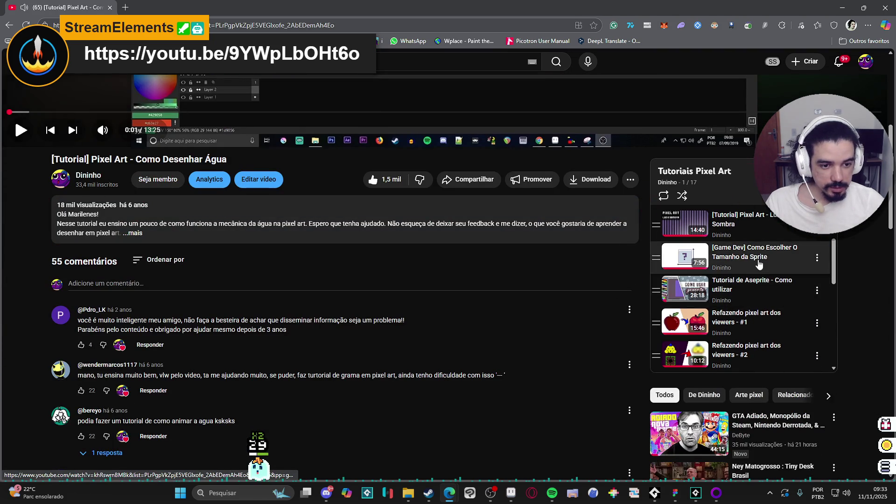
left_click(759, 264)
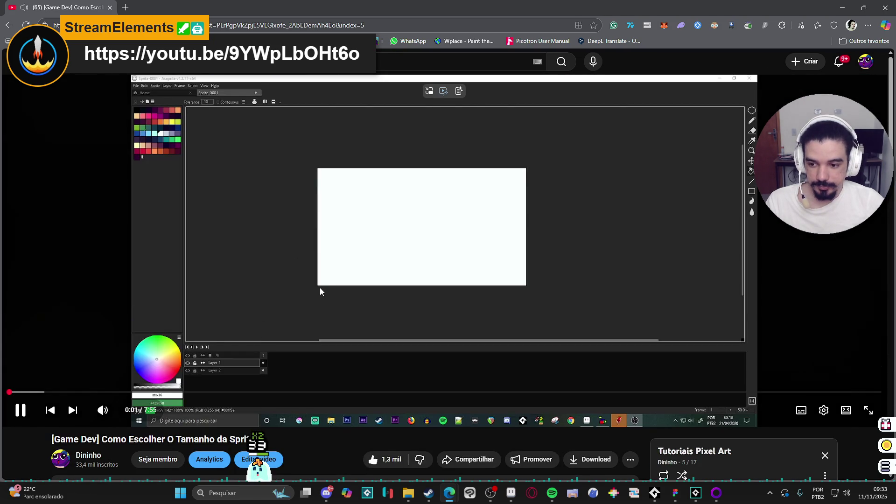
scroll(319, 292, "down", 3)
left_click(332, 163)
scroll(252, 311, "up", 3)
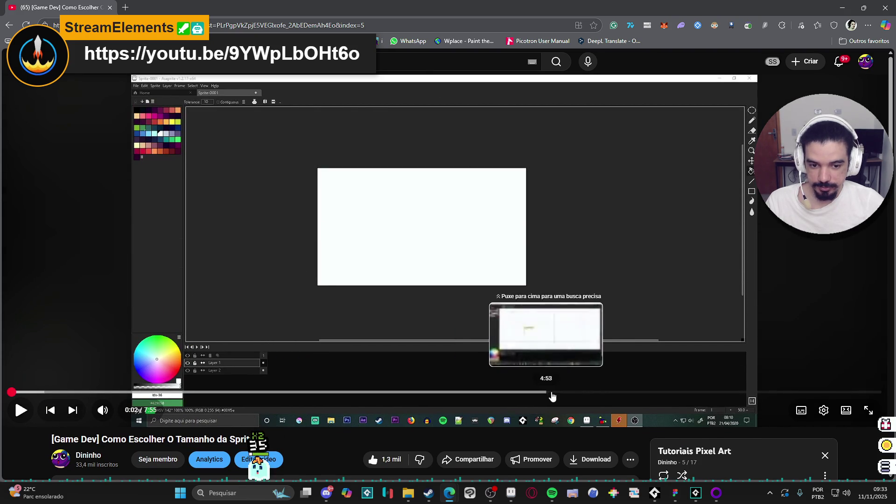
right_click(360, 229)
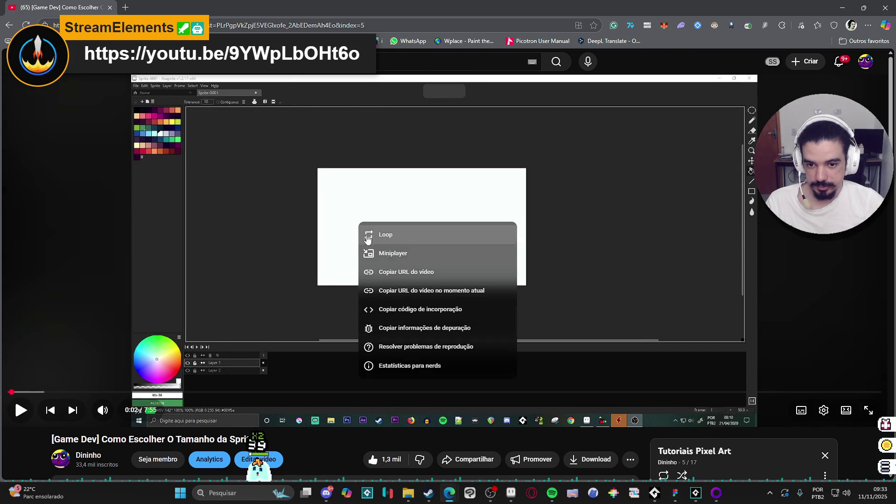
left_click(423, 272)
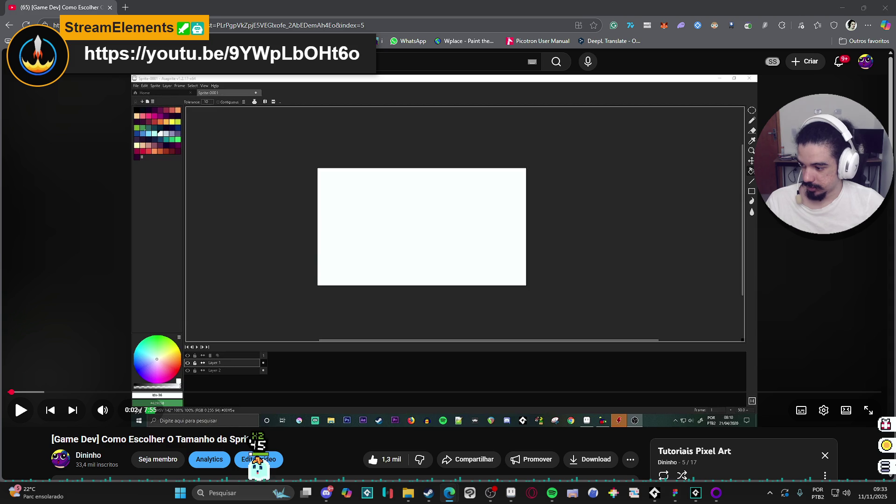
key("alt+Tab")
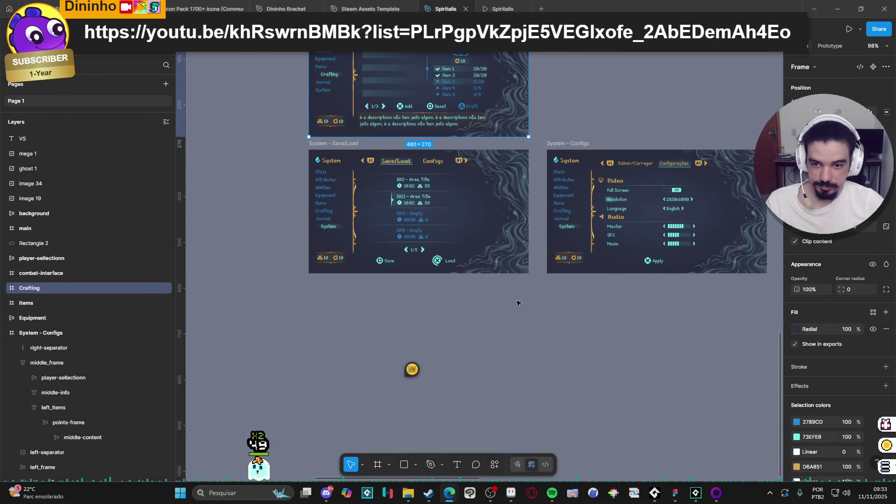
- Select the System - Configs frame to reveal its 480×270 size, then switch to the Chained Echoes page
left_click_drag(517, 304, 480, 330)
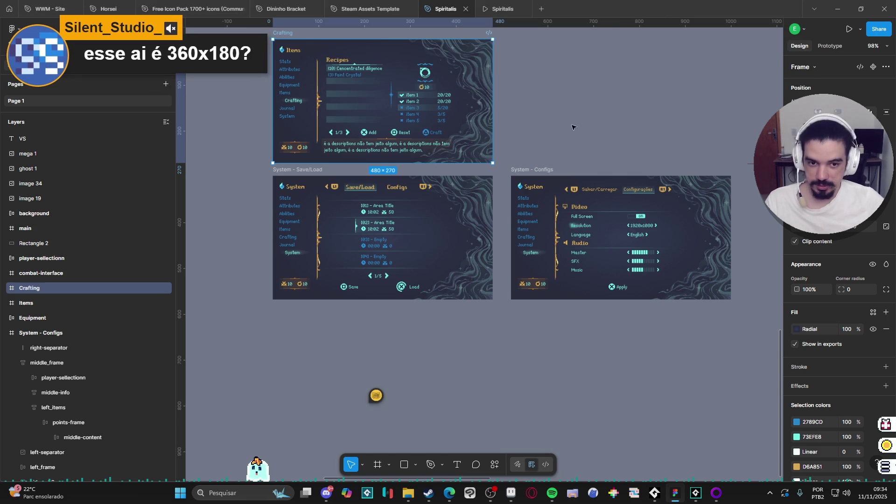
left_click(537, 169)
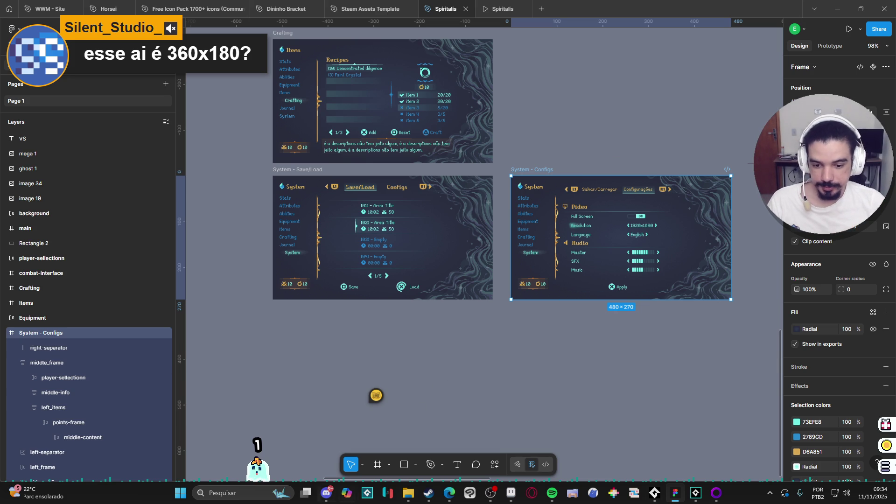
left_click(428, 493)
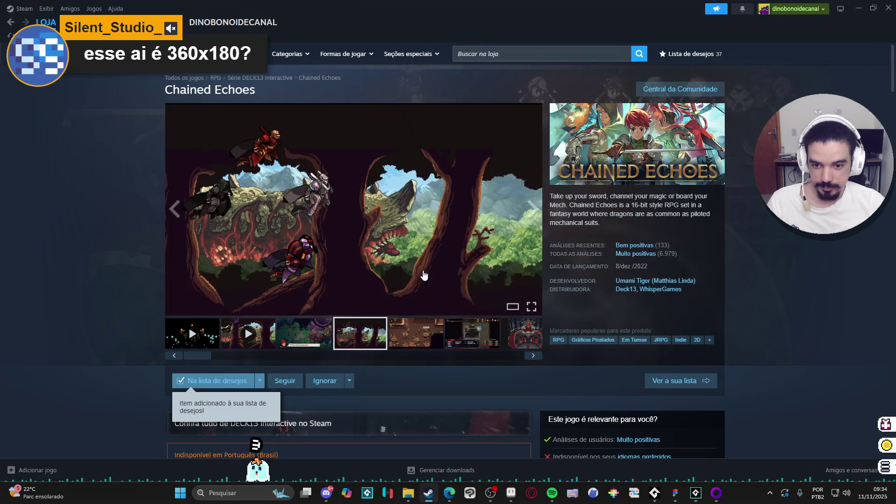
- Browse the Chained Echoes tavern and forest screenshots, then open Windows search
right_click(402, 206)
left_click(412, 327)
right_click(392, 227)
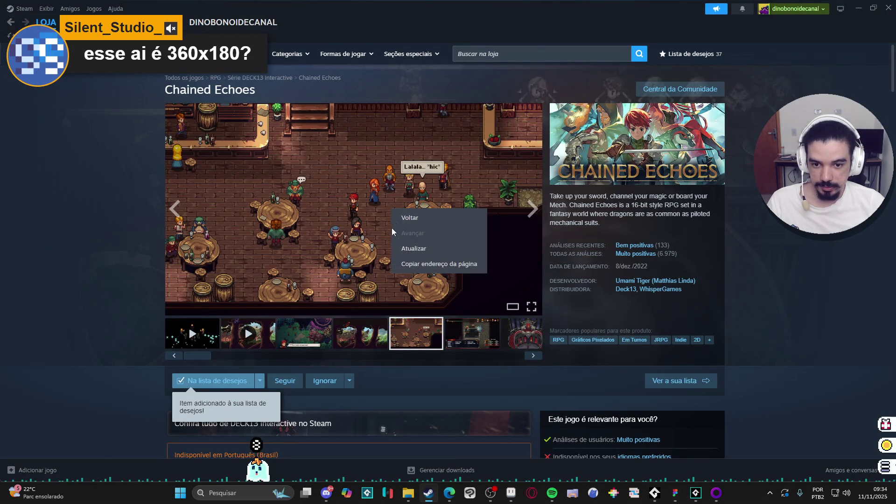
key("Escape")
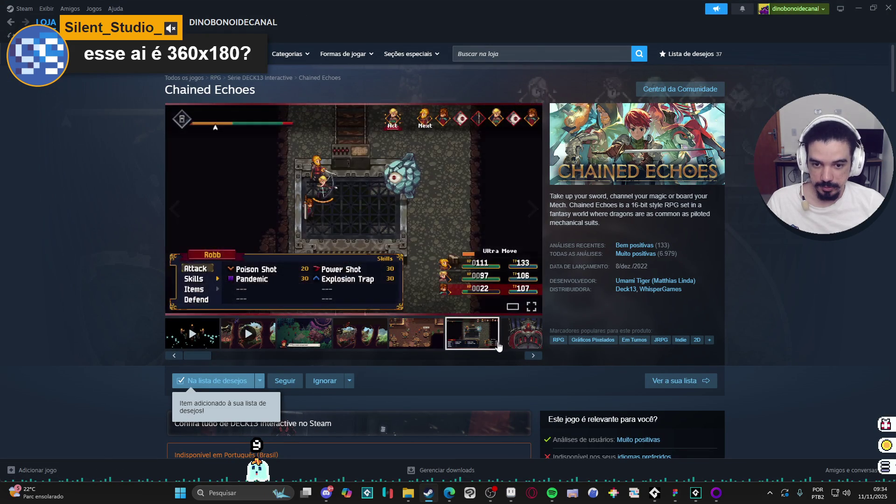
right_click(347, 176)
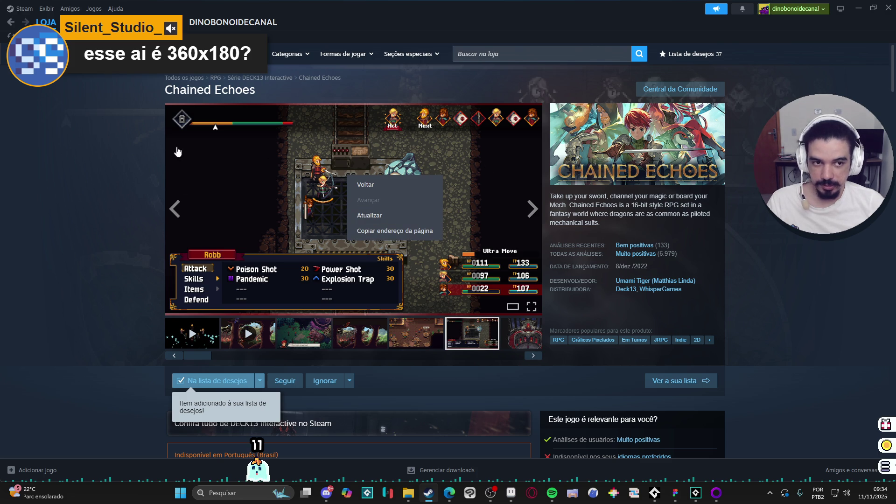
left_click(503, 359)
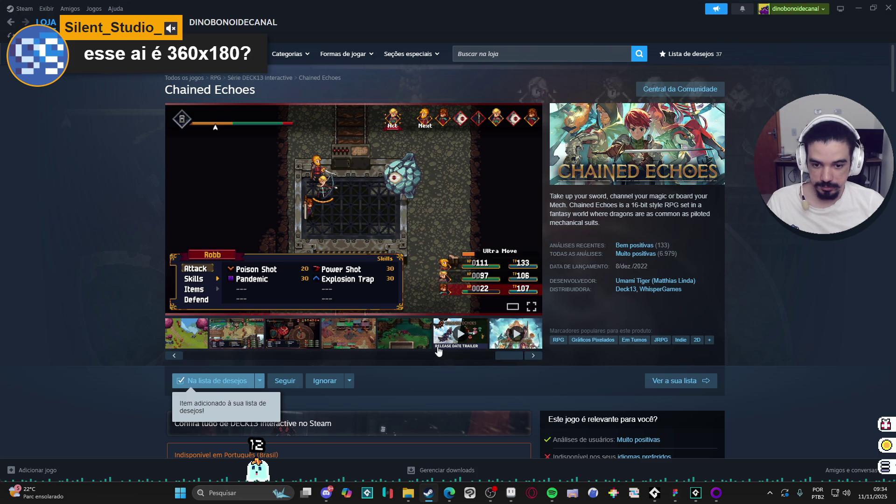
left_click(421, 335)
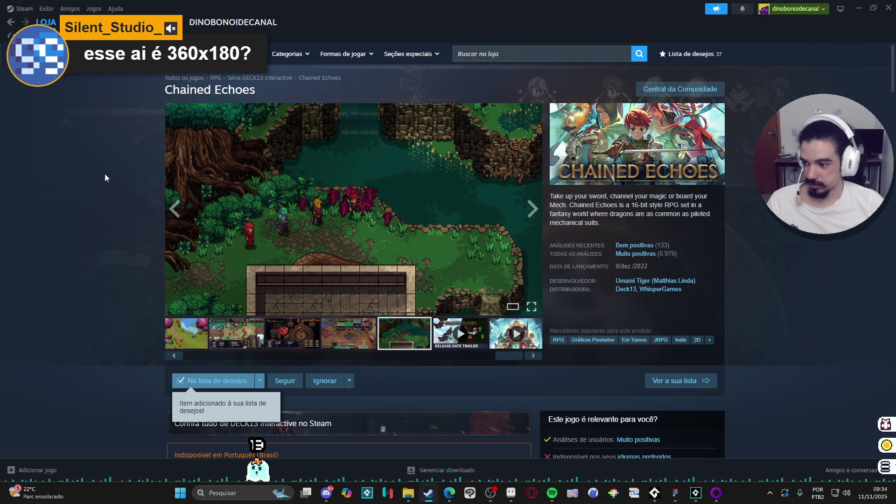
left_click(232, 498)
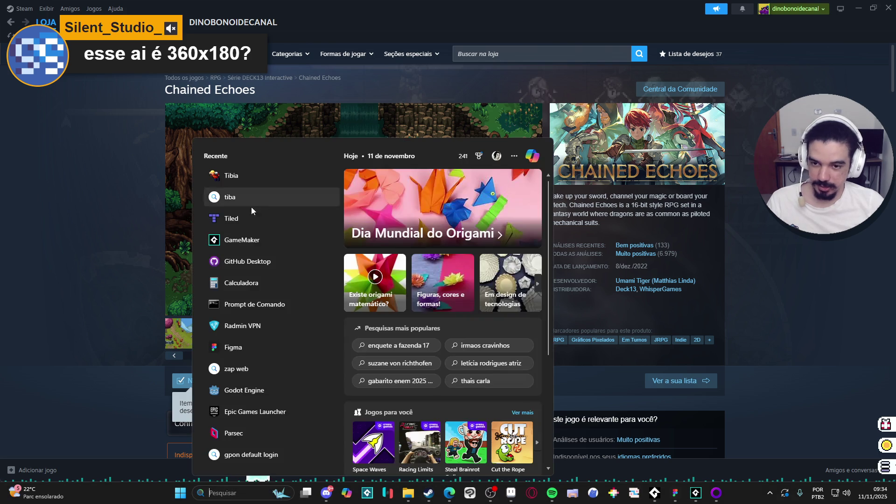
- Launch Calculator from search and compute 1920 ÷ 4 = 480
type("calc")
key("Return")
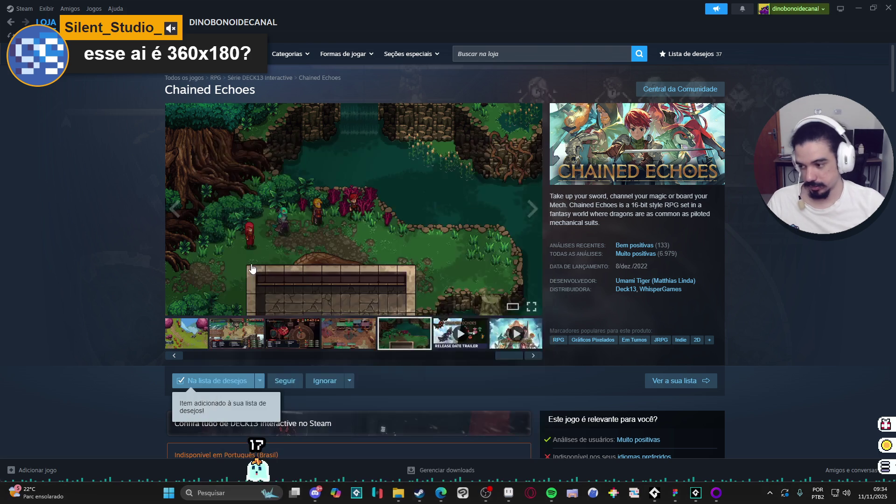
type("19920")
key("BackSpace")
key("BackSpace")
key("BackSpace")
type("20")
key("slash")
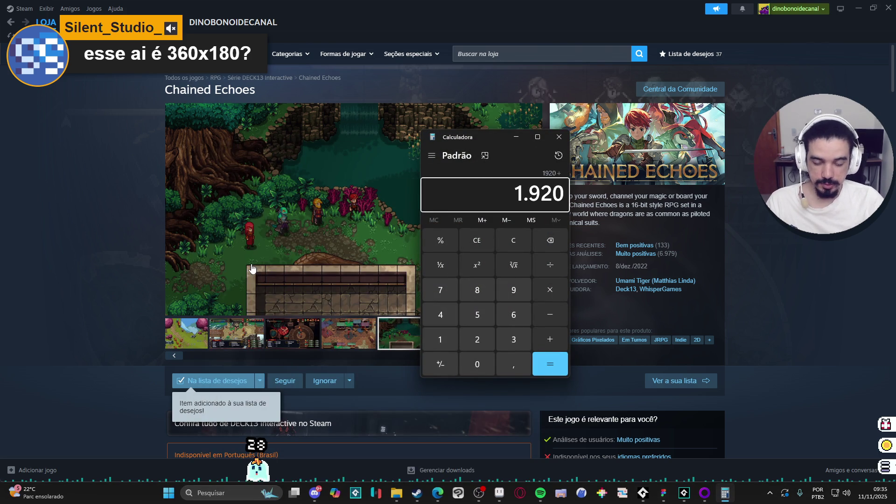
type("4")
key("Return")
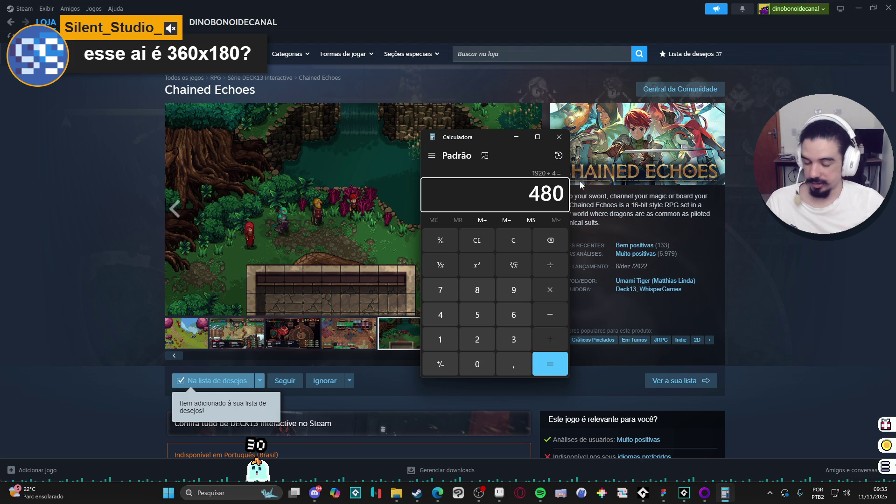
- Compute 1280 ÷ 2 = 640, close Calculator and minimize Steam
left_click(515, 244)
type("1280")
key("slash")
type("2")
key("Return")
left_click(515, 243)
left_click_drag(513, 138, 643, 110)
left_click(694, 109)
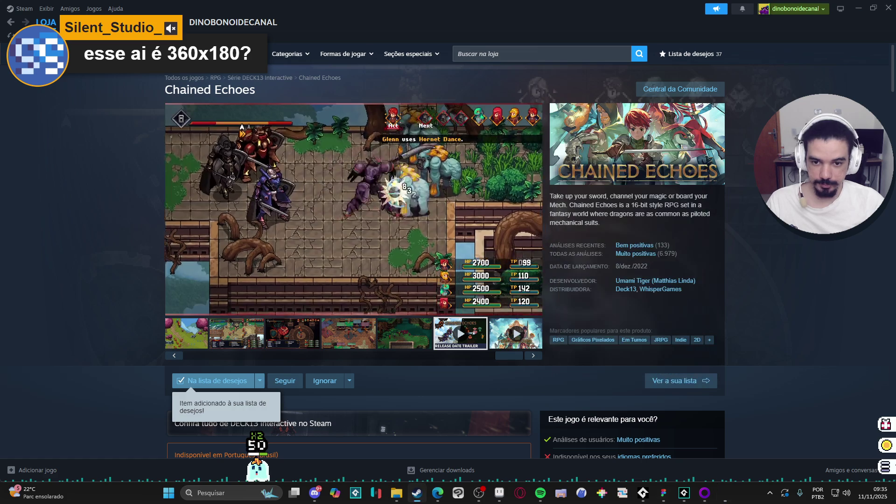
left_click(860, 9)
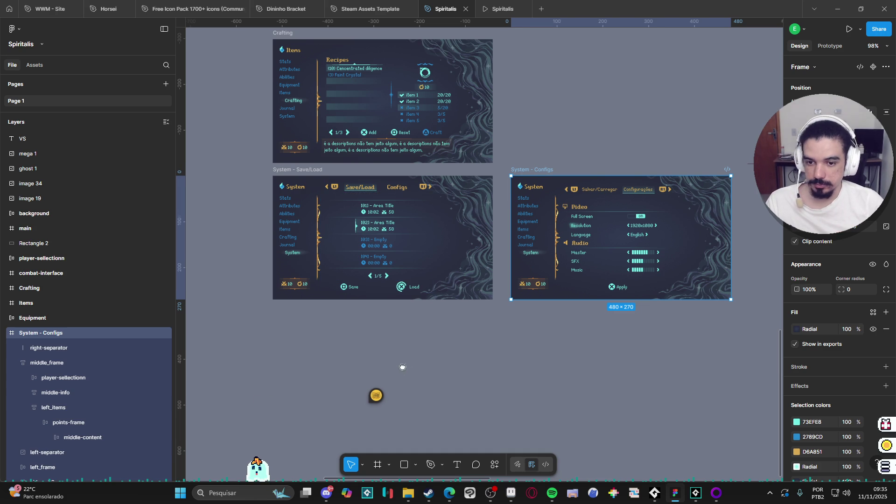
- Deselect System - Configs and duplicate the Crafting menu frame with Ctrl+D
scroll(401, 369, "down", 1)
left_click(518, 351)
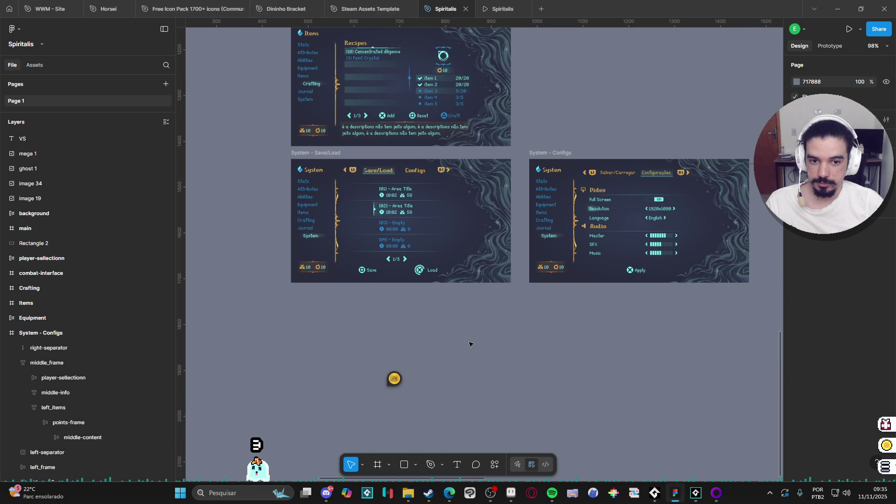
scroll(469, 343, "up", 10)
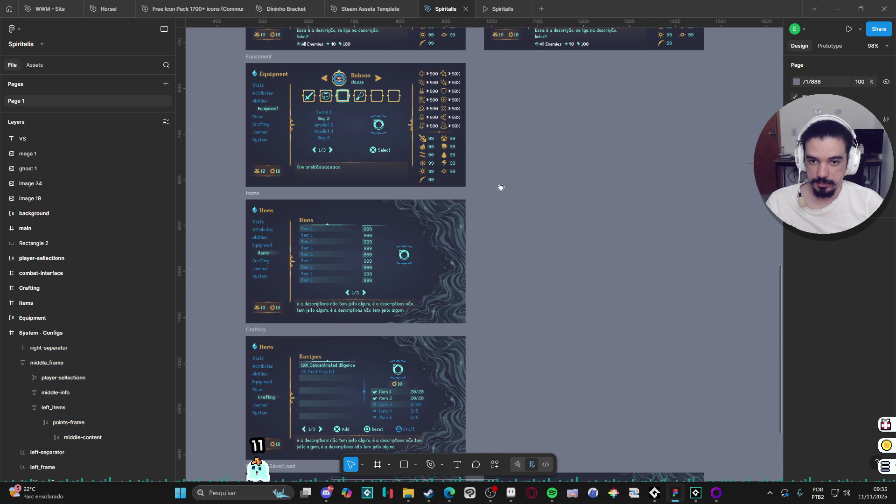
scroll(503, 173, "up", 3)
scroll(456, 321, "down", 6)
scroll(534, 286, "left", 2)
scroll(570, 232, "down", 3)
scroll(592, 156, "left", 1)
left_click(392, 119)
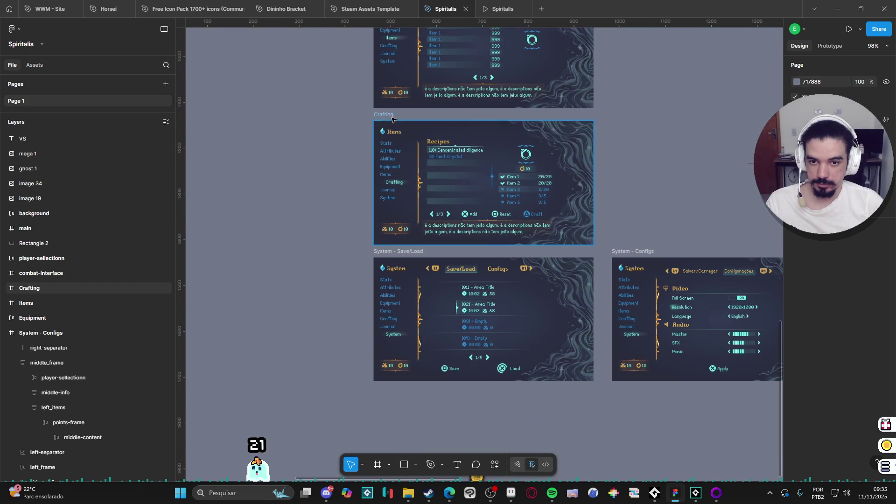
scroll(466, 233, "down", 3)
scroll(467, 233, "right", 3)
key("ctrl+d")
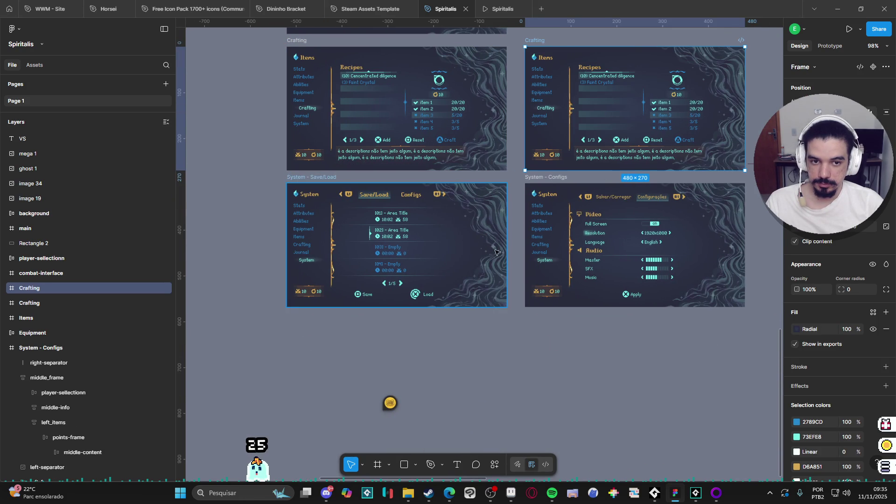
- Place the Crafting copy below the System - Save/Load frame and select its Crafting entry
scroll(494, 250, "right", 1)
mouse_move(522, 43)
left_mouse_down()
mouse_move(301, 349)
mouse_move(285, 319)
left_mouse_up()
scroll(327, 280, "down", 4)
scroll(327, 280, "left", 2)
scroll(366, 249, "up", 1)
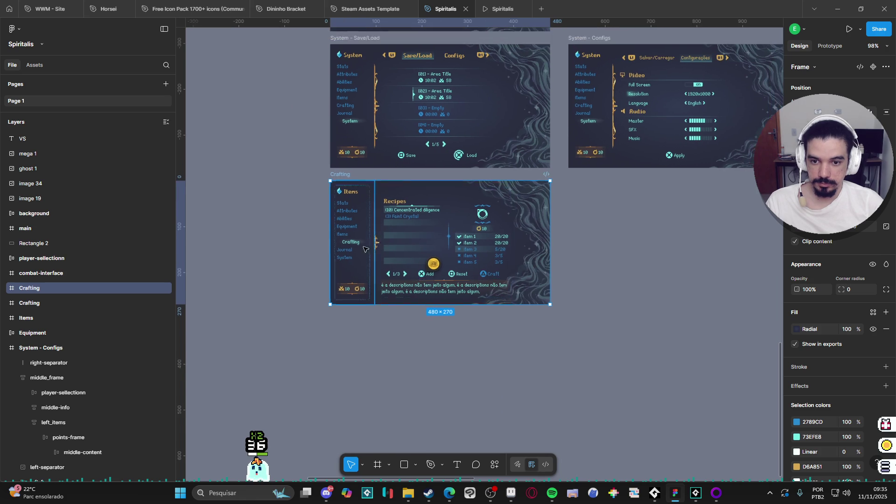
scroll(366, 249, "up", 5, "ctrl")
left_click(345, 242, "ctrl")
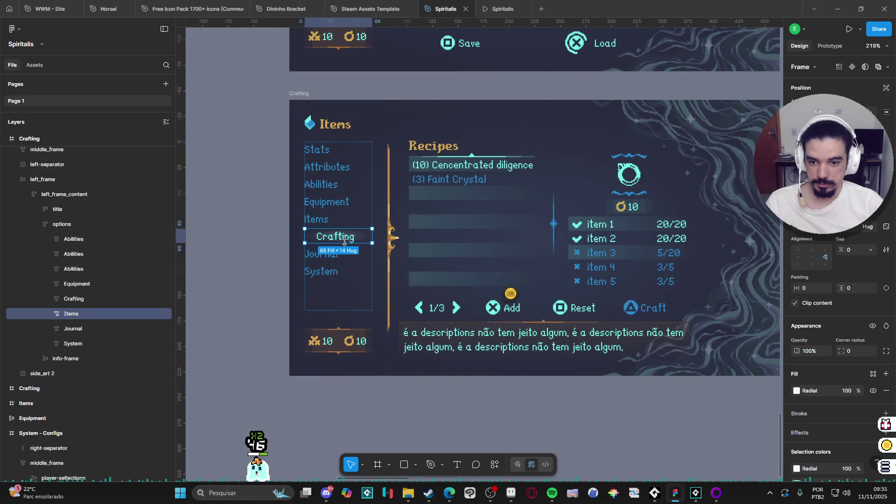
- Move the Crafting entry to the menu's bottom and relabel the entries Journal and Crafting
left_click_drag(88, 316, 89, 353)
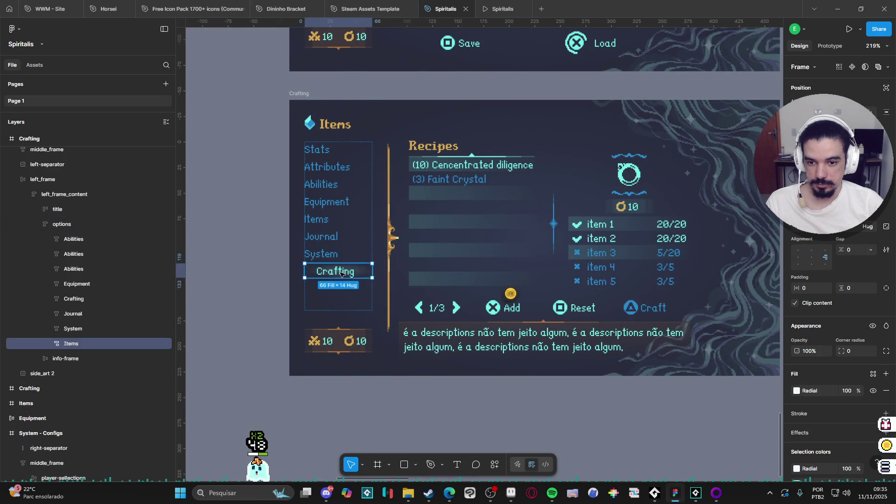
double_click(341, 276)
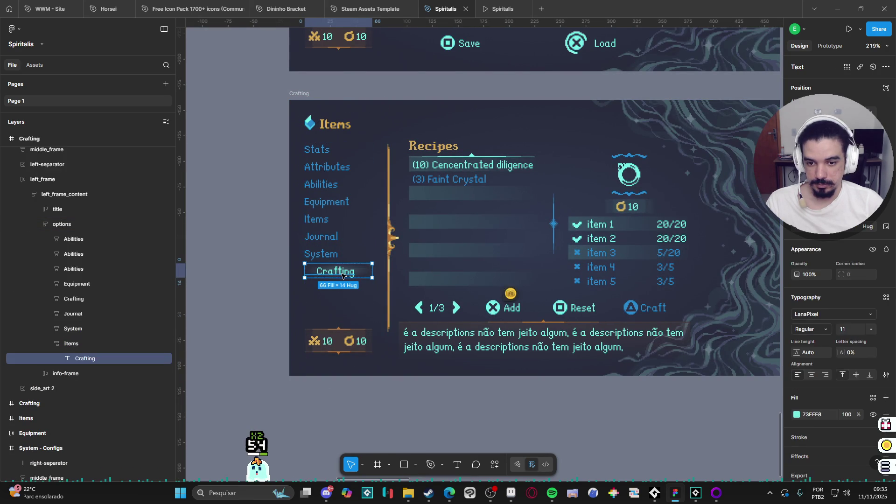
type("J")
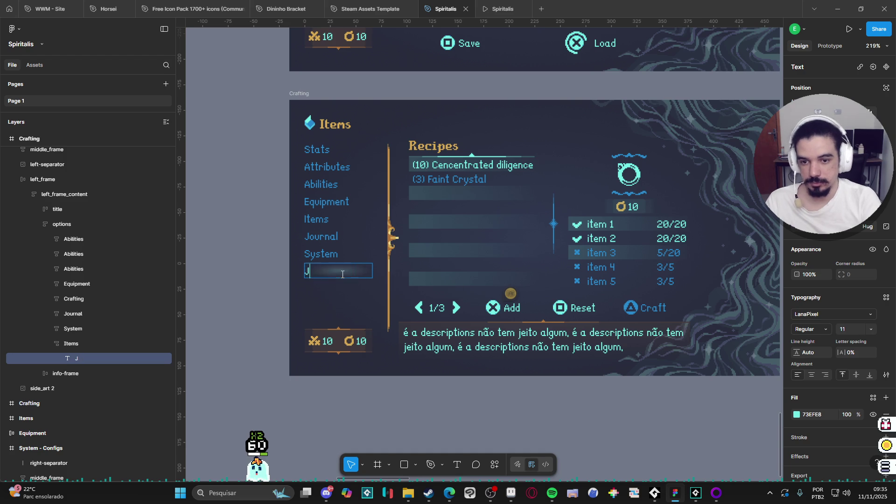
type("ournal")
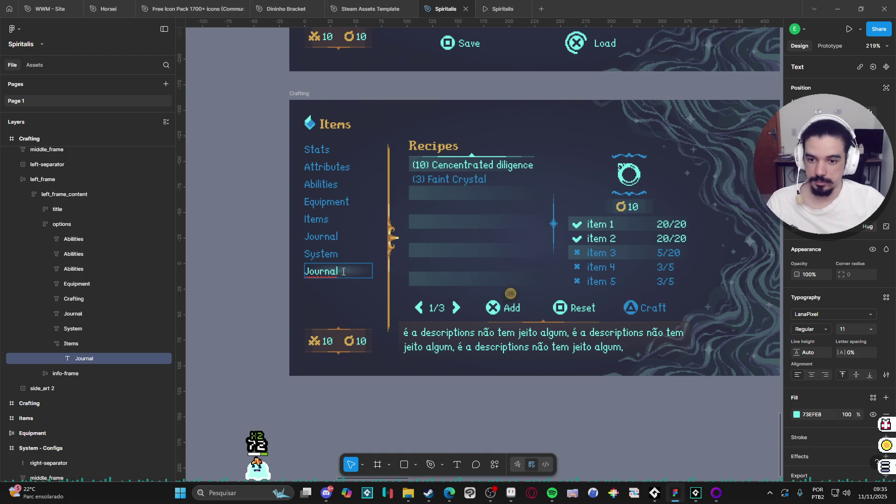
left_click(333, 236)
double_click(333, 236)
type("Cr")
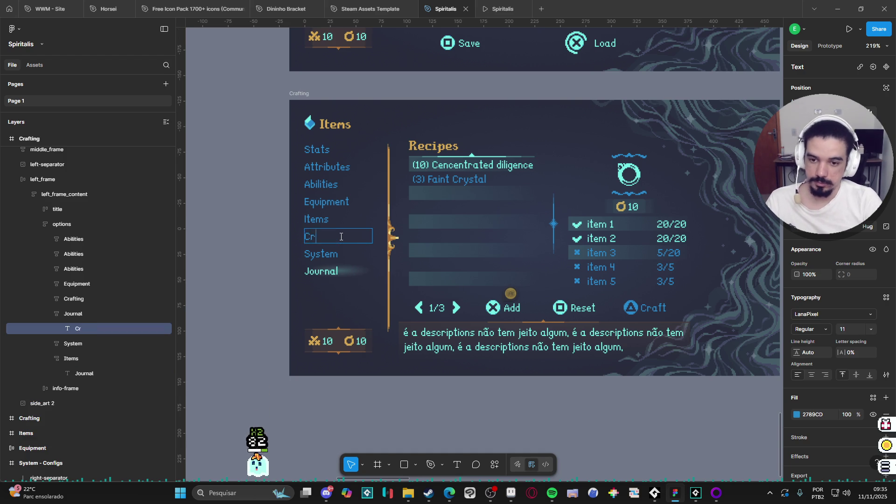
type("afting")
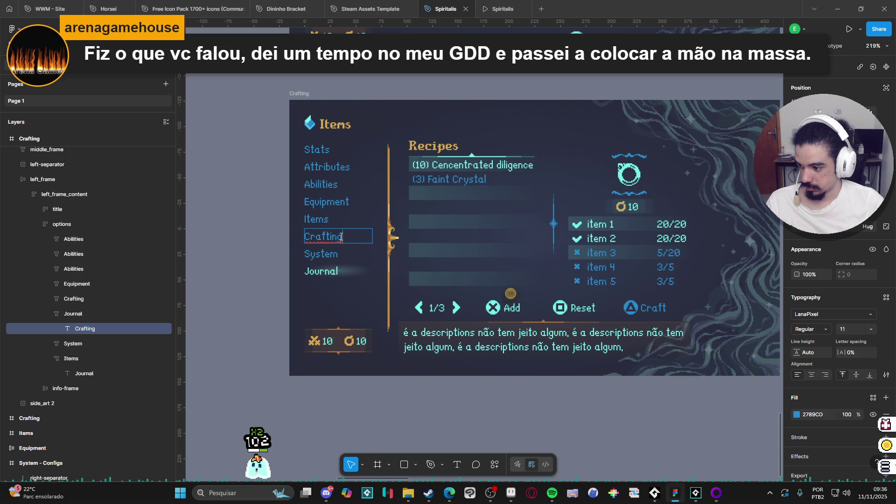
left_click(256, 320)
- Check the left_frame layout by selecting its Journal, Crafting and currency counter layers
left_click(315, 304)
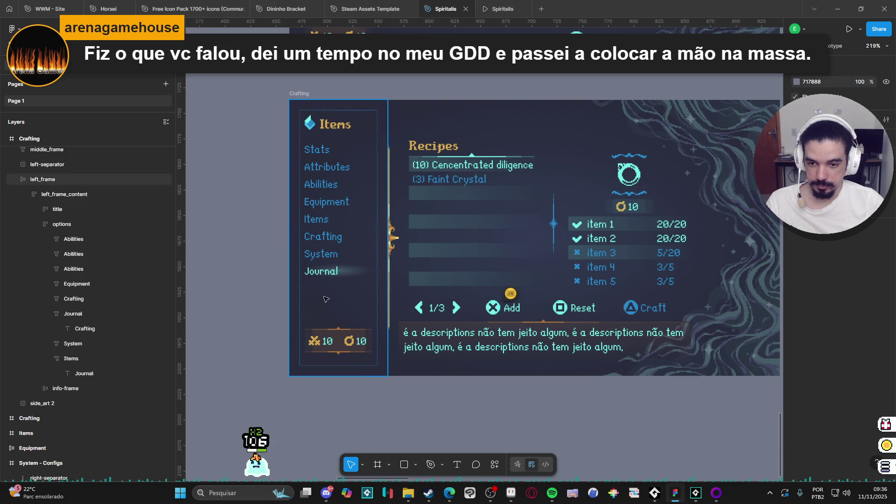
left_click(351, 275)
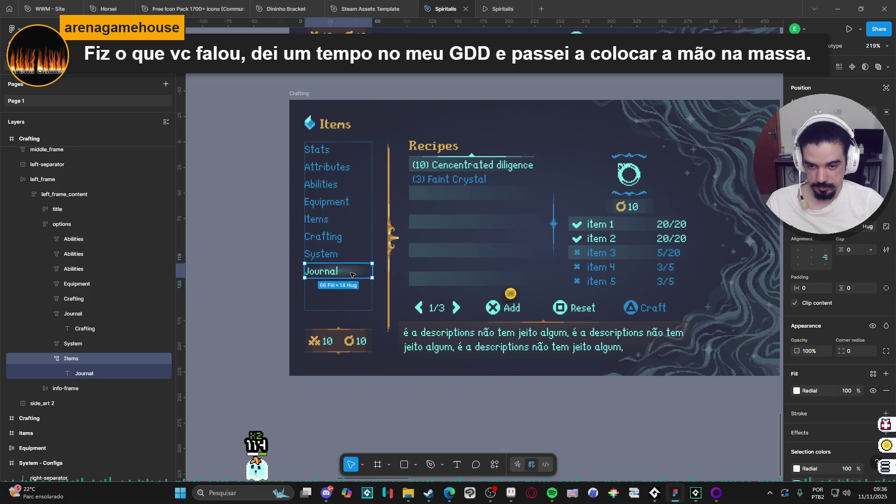
left_click(93, 387)
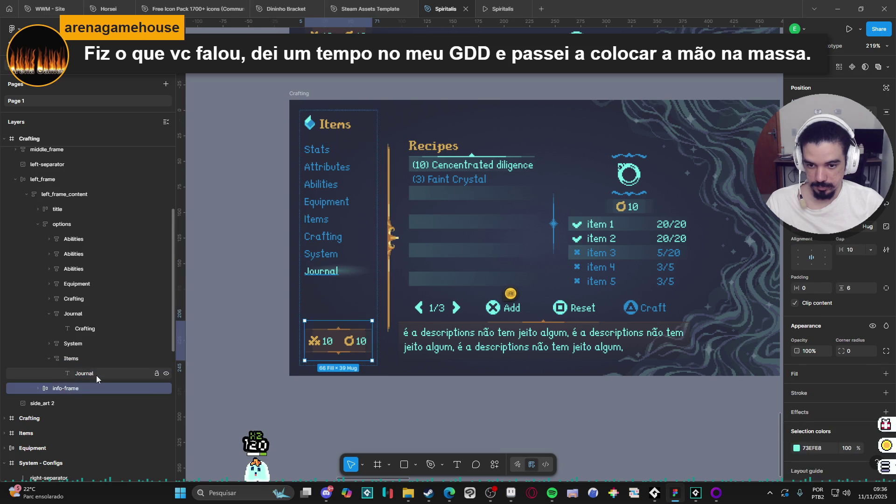
left_click(100, 358)
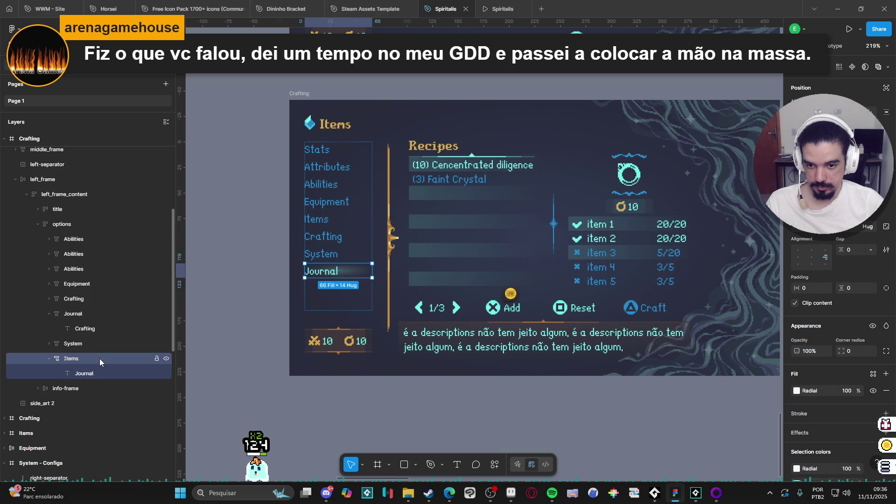
left_click(77, 329)
left_click(49, 314)
left_click(49, 344)
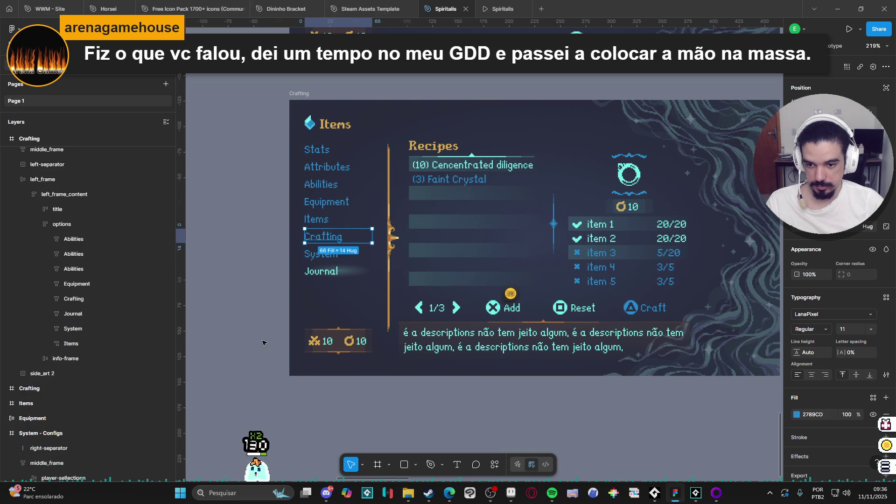
left_click(262, 343)
left_click(333, 290)
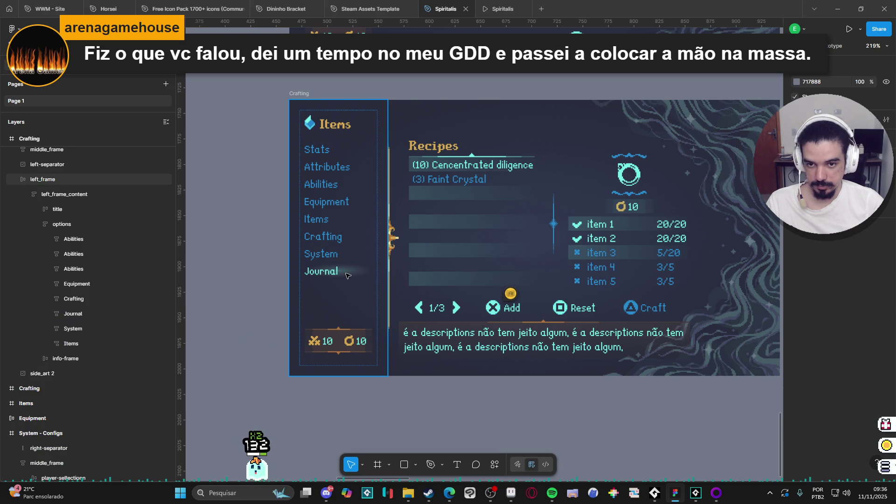
left_click(239, 298)
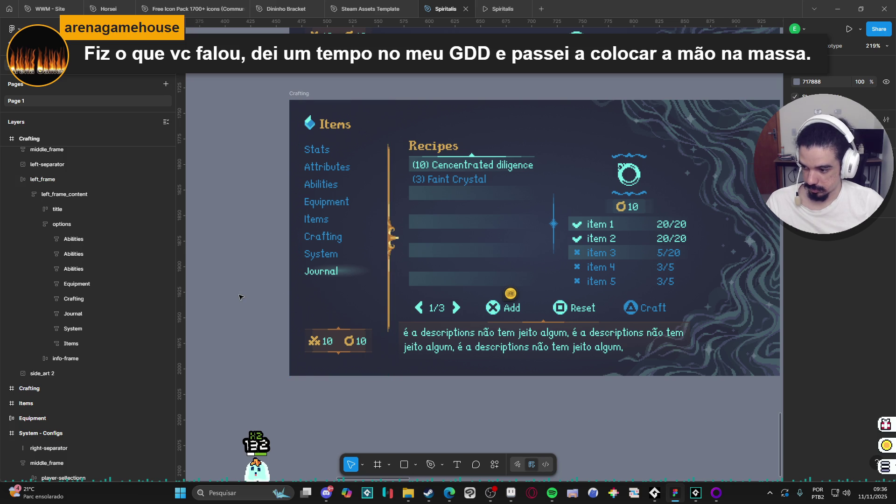
- Begin editing the Recipes heading text in the copied frame
scroll(239, 298, "right", 3)
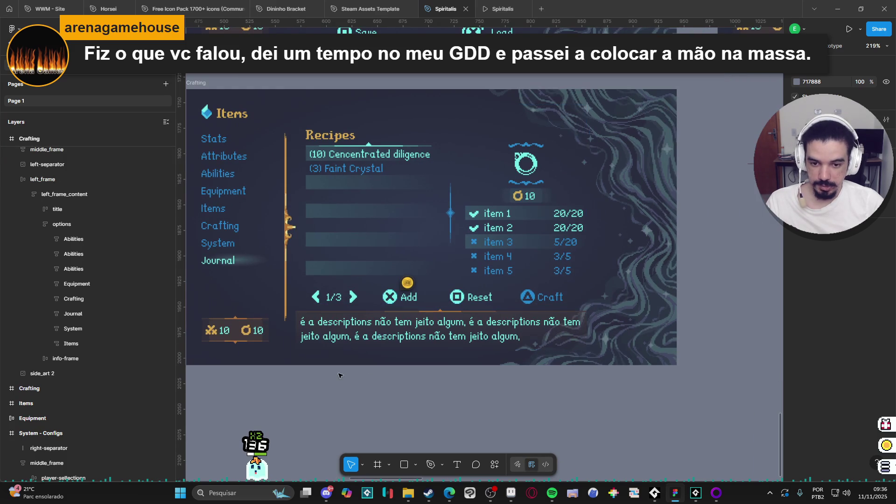
scroll(337, 160, "up", 2)
left_click(337, 160)
double_click(337, 159)
- Rename the heading to Monsters and the first two rows to Monstro 1 and Monstro 2
type("Monsters")
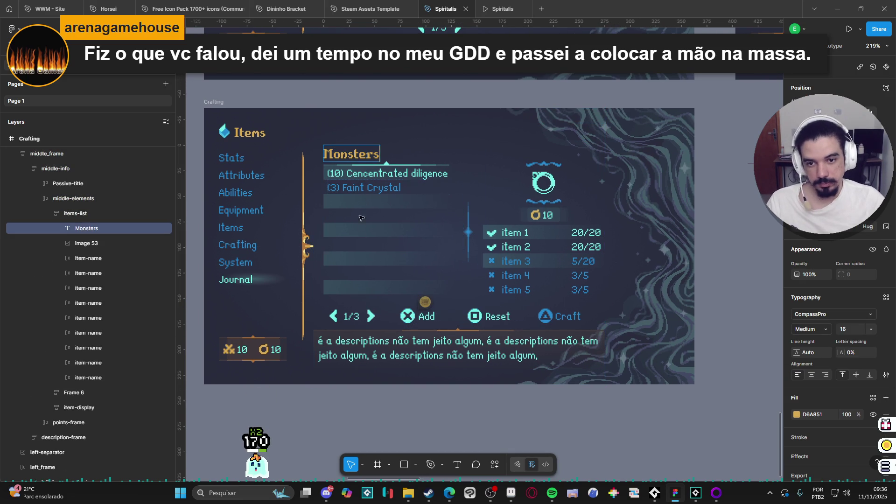
double_click(391, 172)
type("Monstro 1")
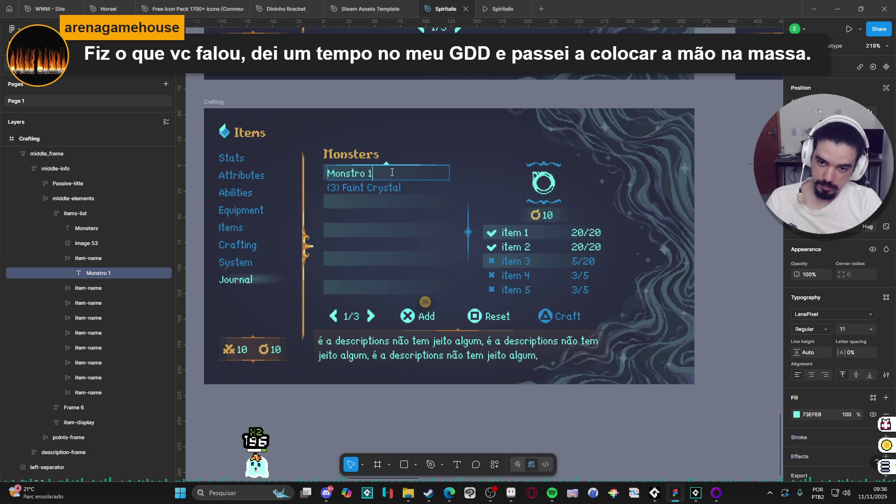
double_click(387, 192)
type("Monstro2")
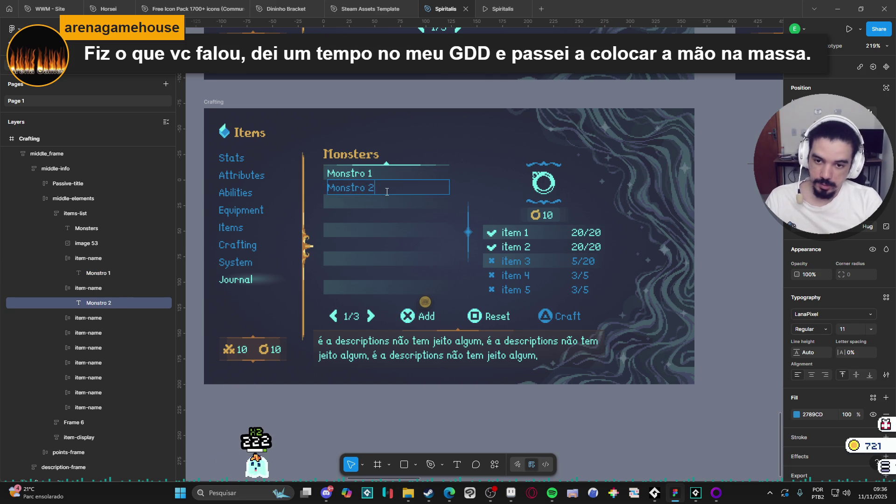
- Copy the Monstro 2 text into the empty third row and change it to Monstro 3
key("ctrl+a")
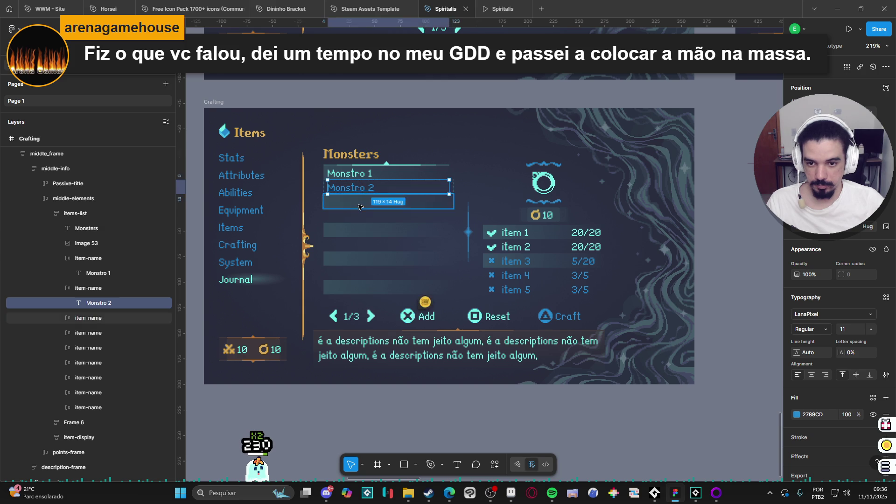
left_click(79, 320)
key("ctrl+v")
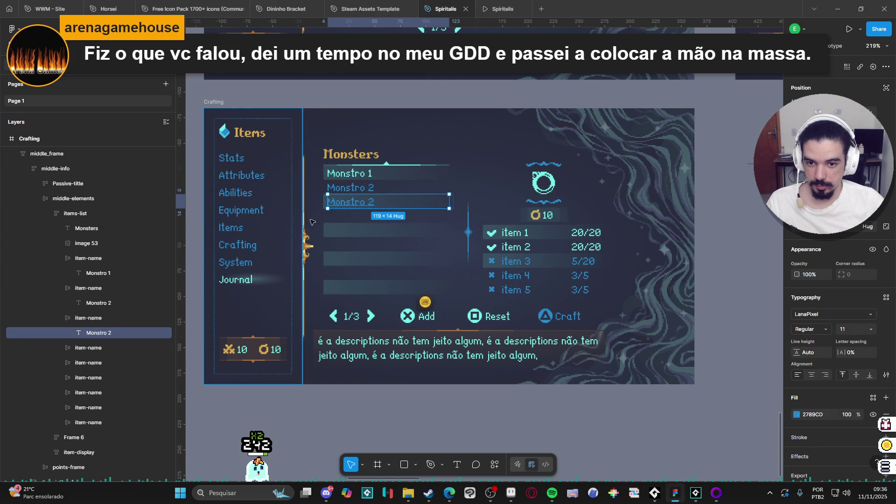
double_click(374, 203)
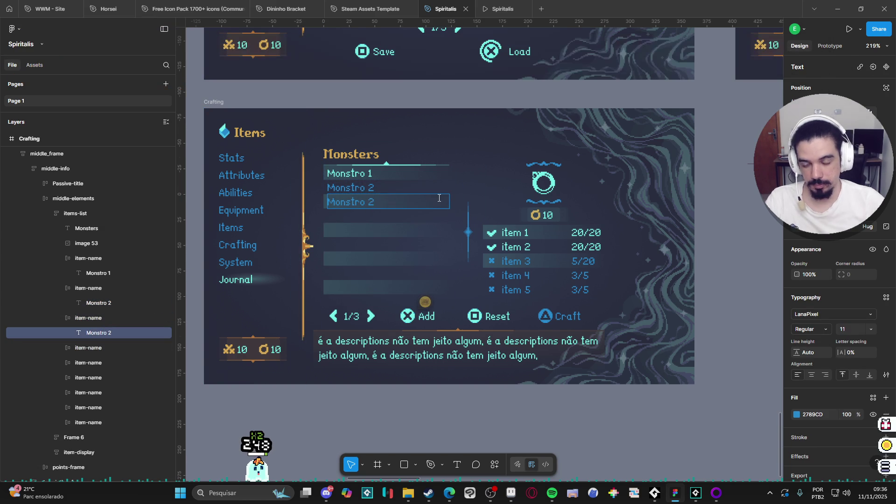
type("3")
left_click(105, 333)
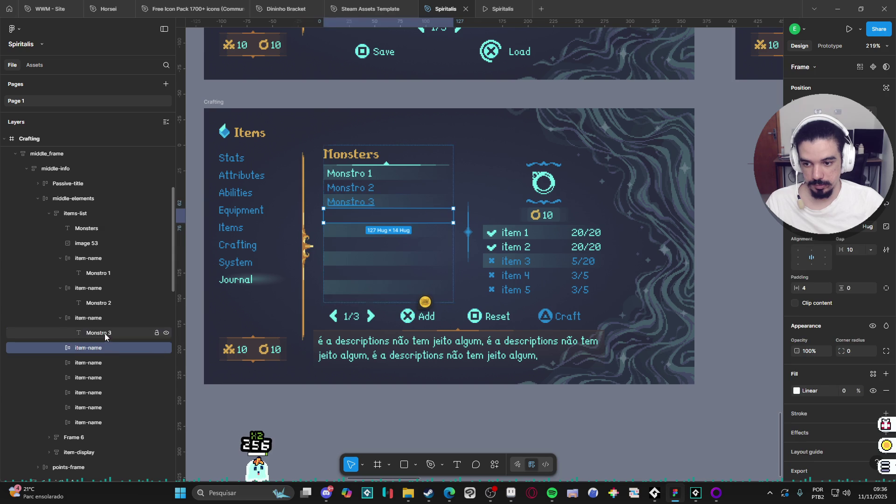
- Paste the Monstro 3 entry into each of the remaining empty list rows
key("ctrl+d")
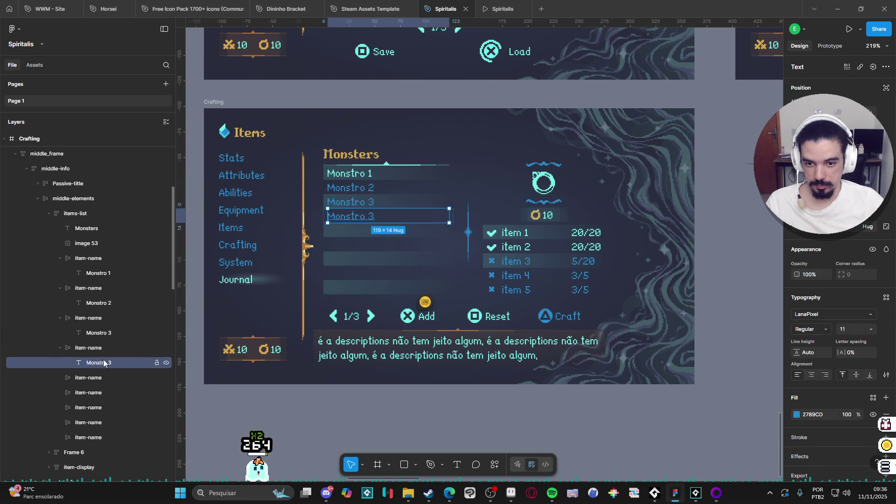
left_click(100, 378)
key("ctrl+v")
left_click(102, 402)
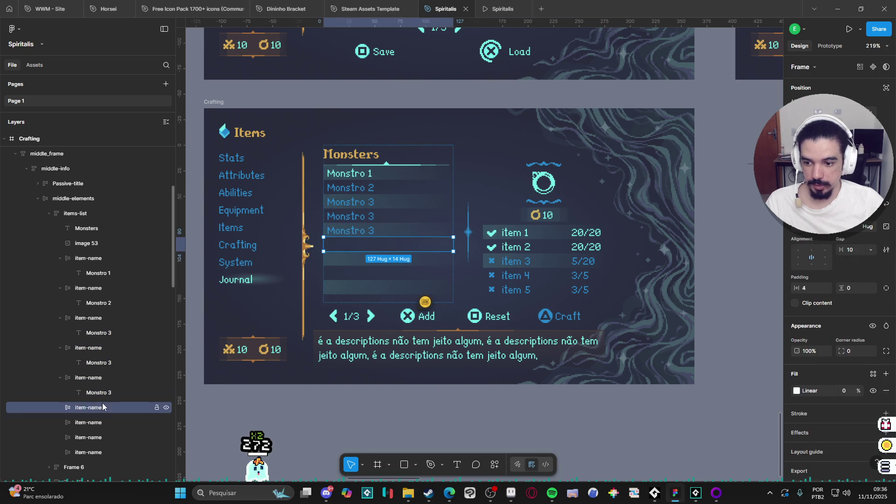
key("ctrl+v")
left_click(99, 438)
key("ctrl+v")
scroll(117, 417, "down", 2)
left_click(93, 451)
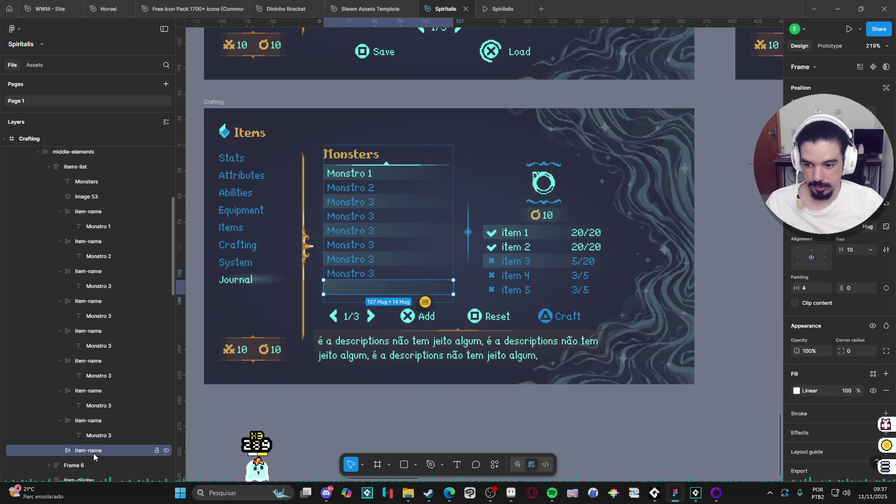
key("ctrl+v")
- Replace the extra Monstro 3 rows with the ???????? placeholder text
double_click(368, 291)
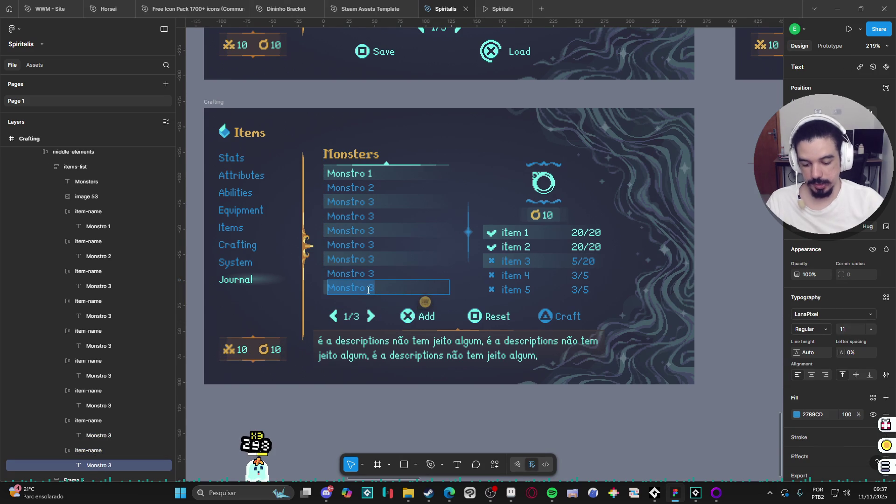
type("????????")
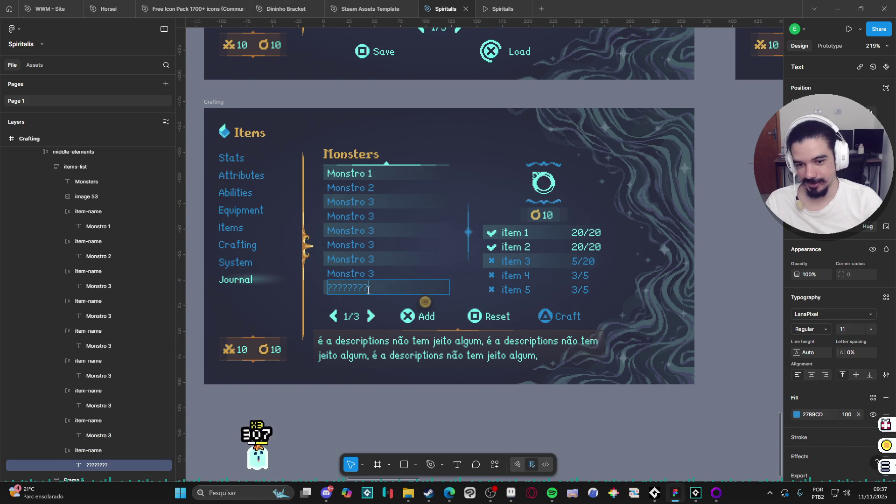
key("ctrl+a")
key("ctrl+c")
left_click(367, 274)
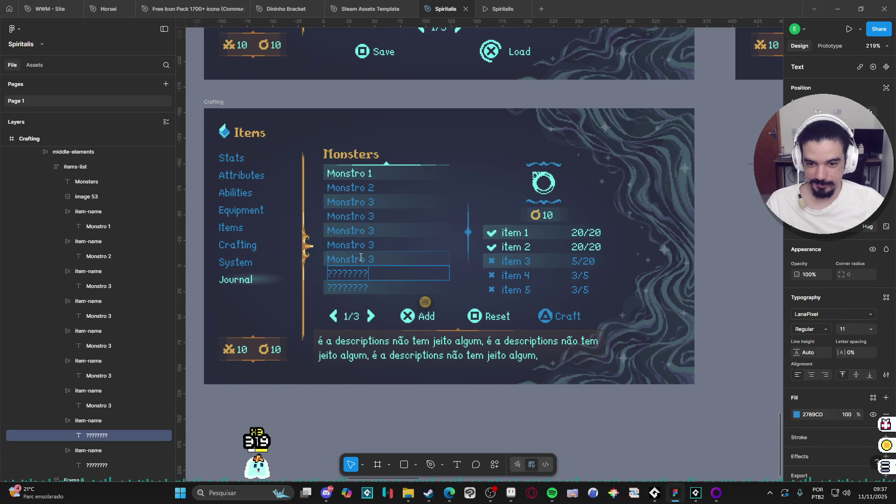
left_click(363, 258)
key("ctrl+v")
left_click(361, 245)
key("ctrl+v")
left_click(359, 230)
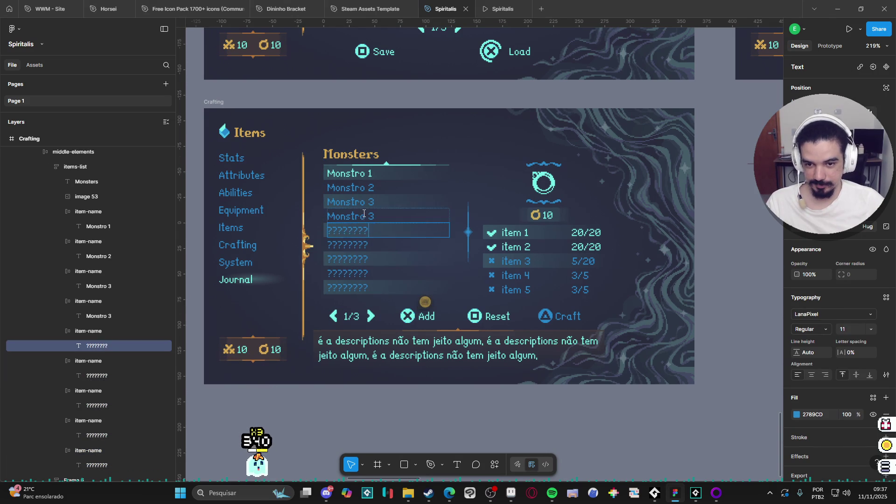
double_click(364, 213)
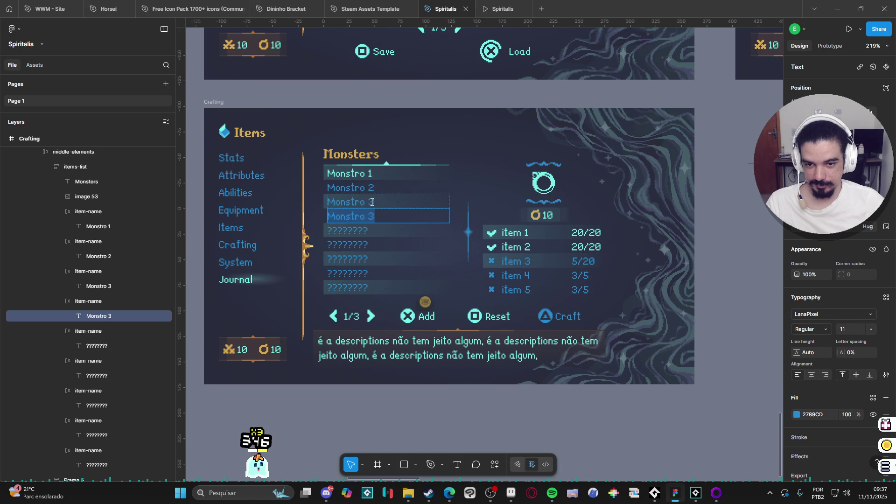
left_click(377, 414)
- Select the thin separator line in the Save/Load screen's list
scroll(395, 414, "left", 1)
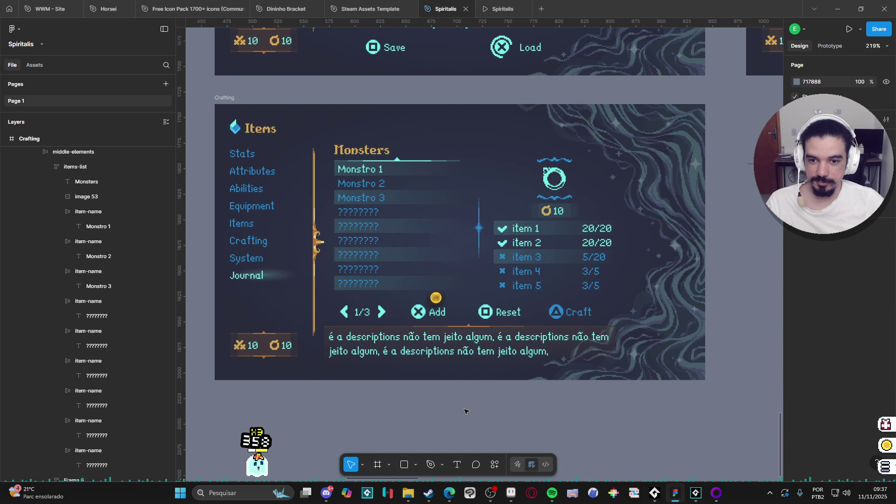
scroll(544, 413, "down", 5)
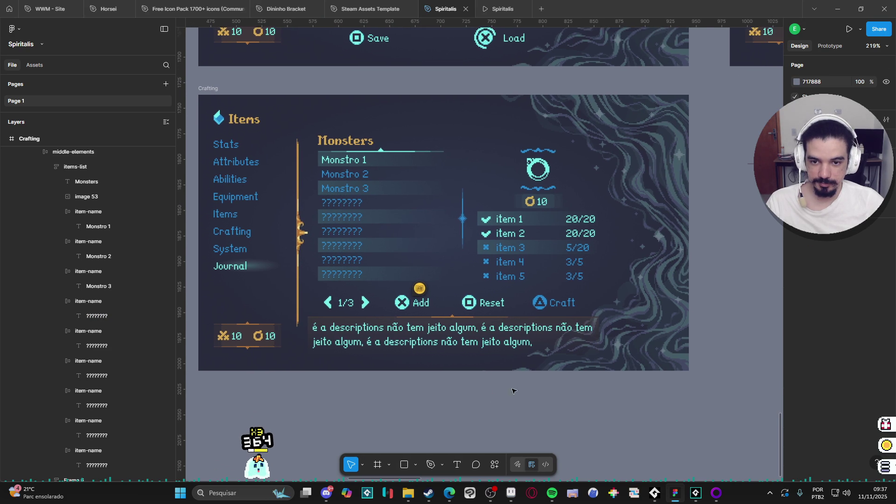
scroll(452, 400, "up", 3)
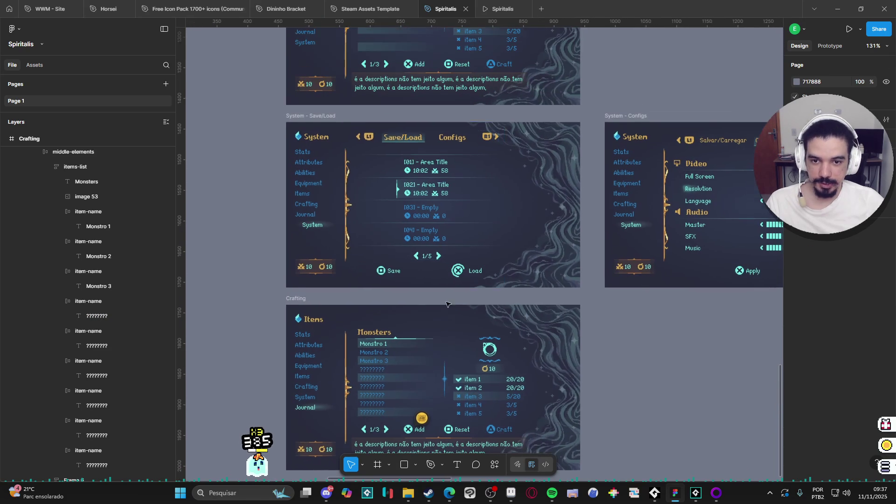
scroll(442, 240, "up", 3)
scroll(441, 241, "up", 5)
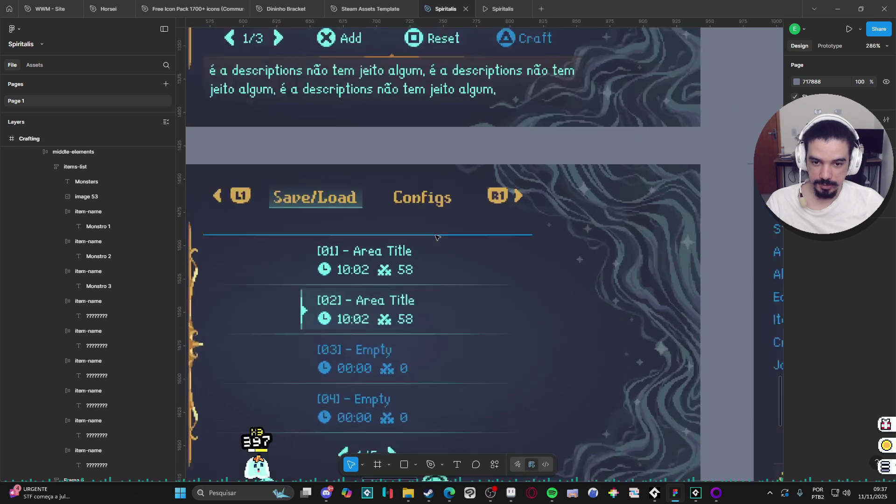
left_click(441, 238)
double_click(442, 236)
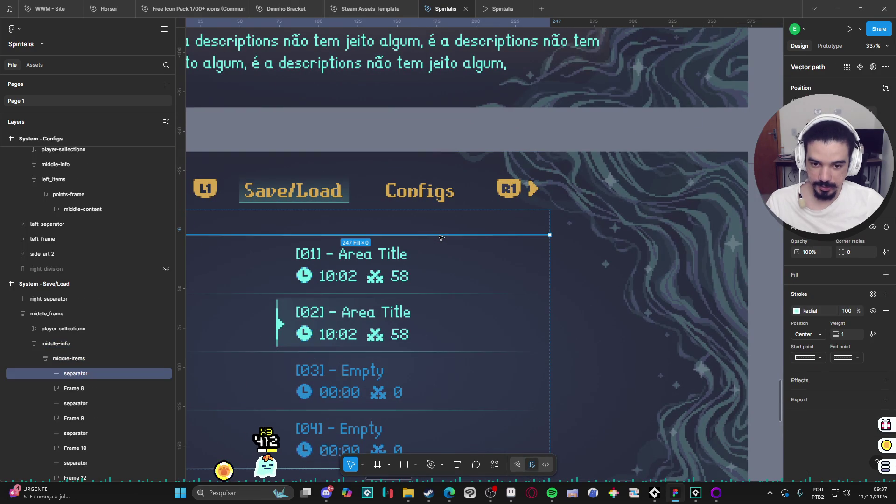
- Place the separator into the Monsters list in the Crafting frame
scroll(444, 285, "down", 5)
scroll(444, 288, "down", 5)
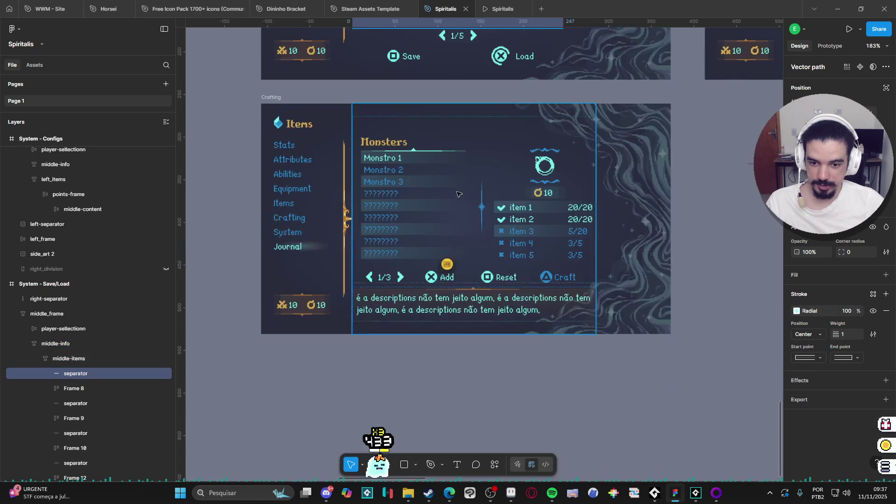
scroll(417, 159, "up", 5)
left_click(418, 159)
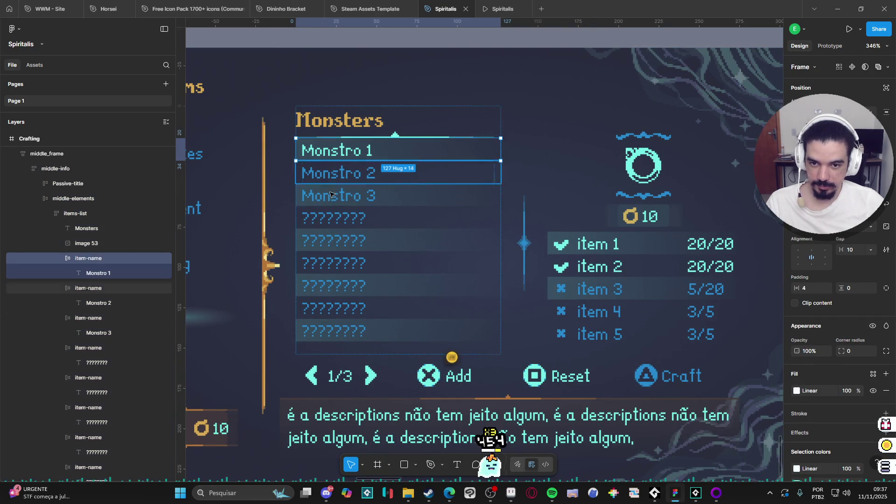
key("ctrl+z")
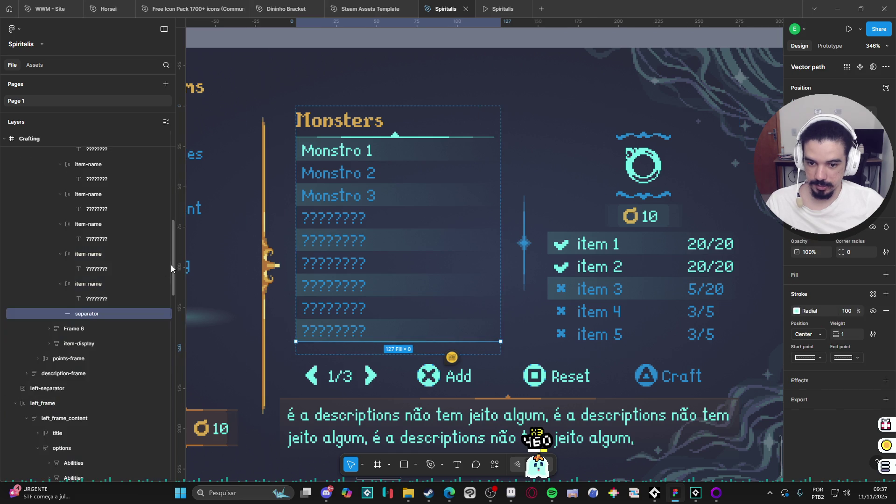
scroll(112, 309, "up", 1)
scroll(70, 280, "up", 5)
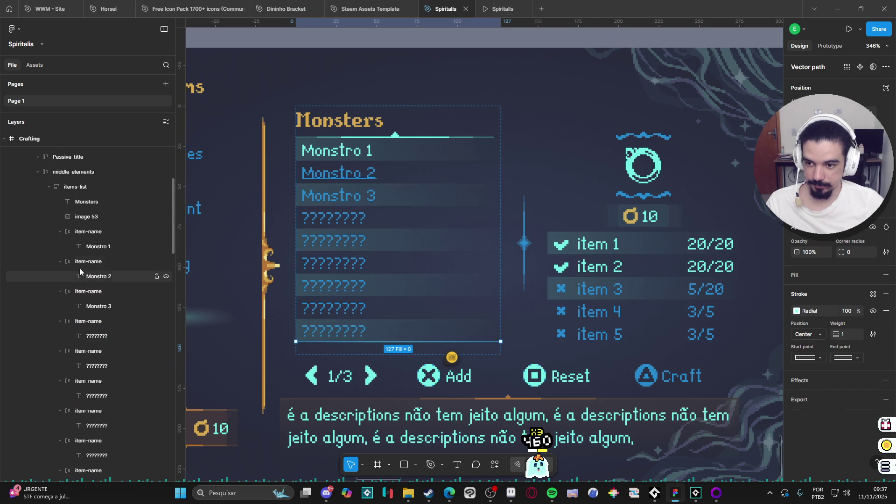
left_click(59, 261)
- Collapse the Monsters row layers and move the separator just below Monstro 1
left_click(59, 275)
left_click(58, 291)
left_click(58, 306)
left_click(60, 321)
left_click(59, 336)
left_click(58, 351)
mouse_move(87, 369)
left_mouse_down()
mouse_move(98, 233)
mouse_move(102, 244)
left_mouse_up()
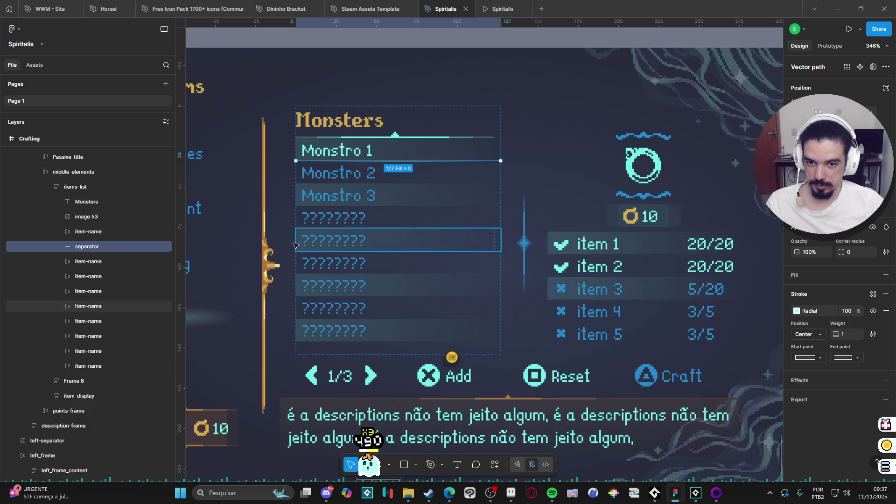
- Duplicate the separator and place copies below Monstro 2 and each following row
key("ctrl+d")
left_click_drag(97, 261, 102, 286)
key("ctrl+d")
mouse_move(103, 319)
left_mouse_down()
mouse_move(99, 427)
mouse_move(99, 415)
left_mouse_up()
key("ctrl+d")
key("ctrl+d")
key("ctrl+d")
key("ctrl+d")
scroll(101, 420, "down", 2)
key("ctrl+d")
scroll(400, 393, "down", 3)
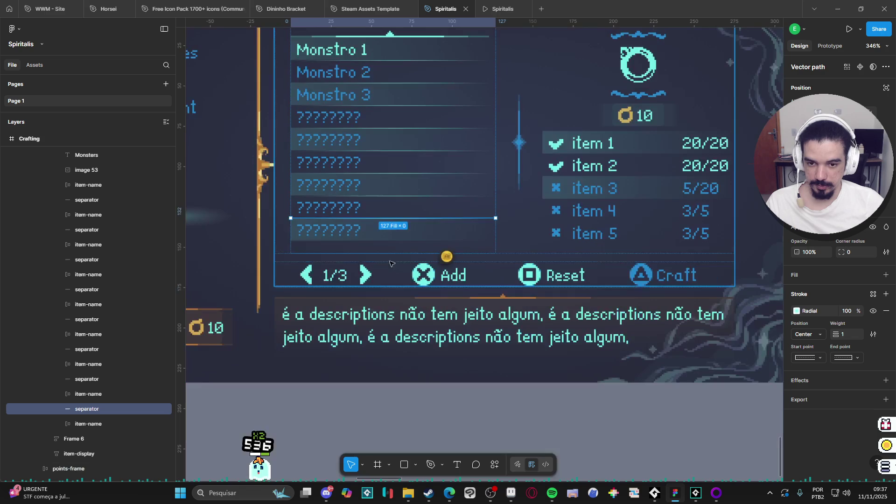
left_click(401, 393)
- Drill into the Monsters list and hide the Monstro 1 row's background fill
scroll(401, 388, "down", 3)
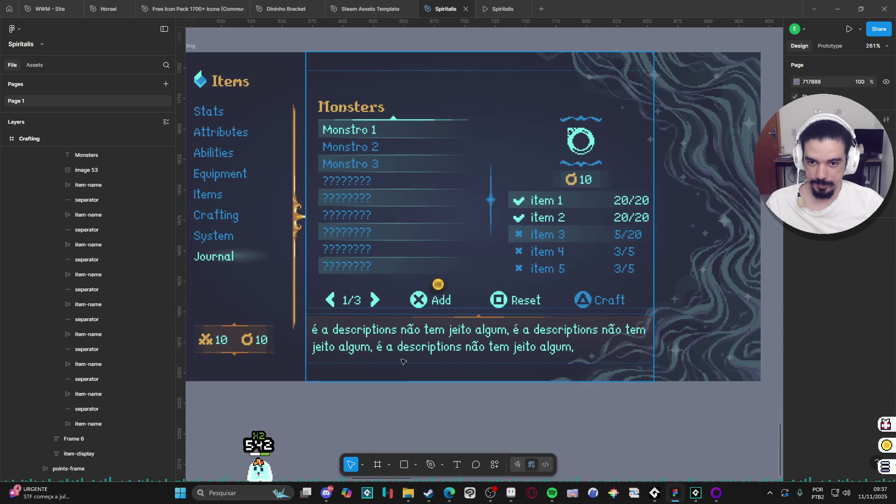
scroll(401, 289, "up", 2)
scroll(400, 259, "up", 1)
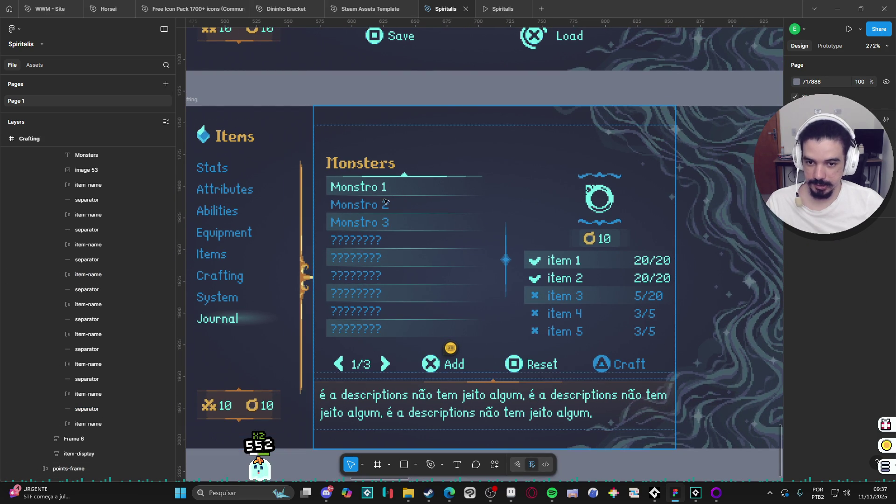
left_click(404, 192)
double_click(404, 192)
double_click(404, 192)
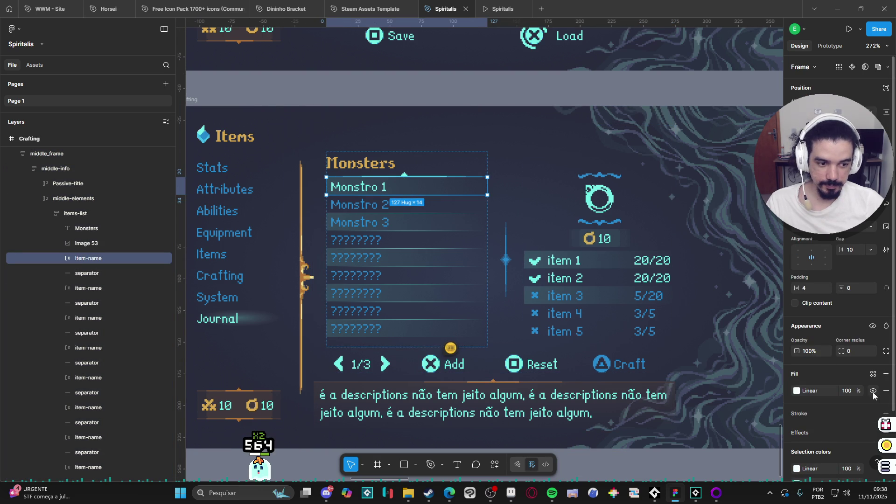
left_click(88, 318)
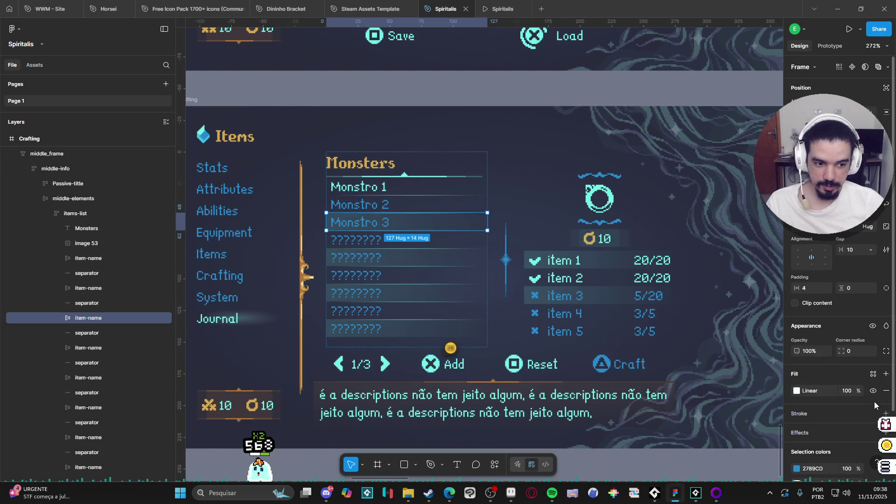
- Hide the background fill on the remaining Monsters rows and view the whole Journal screen
key("Tab")
key("Tab")
key("Tab")
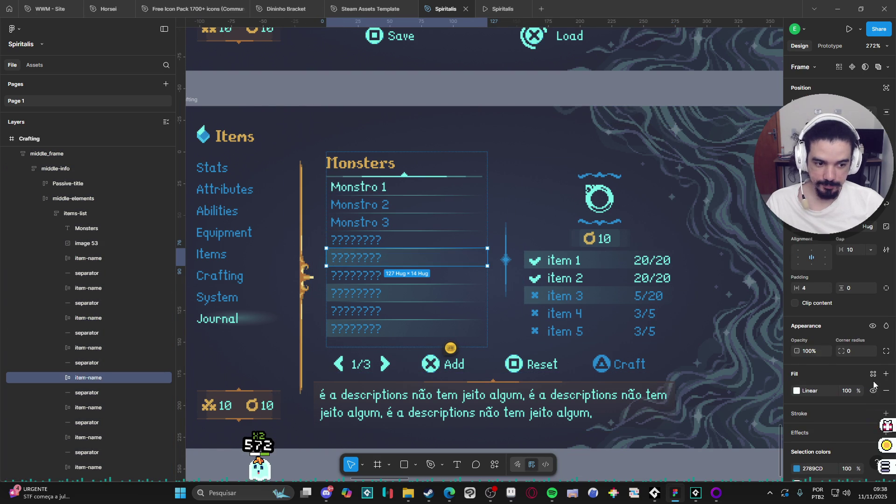
left_click(873, 391)
key("Tab")
key("Tab")
key("Tab")
left_click(874, 391)
key("Tab")
key("Tab")
left_click(873, 391)
mouse_move(469, 458)
left_mouse_down()
mouse_move(443, 375)
mouse_move(464, 411)
mouse_move(486, 417)
left_mouse_up()
left_click(442, 375)
left_click(246, 387)
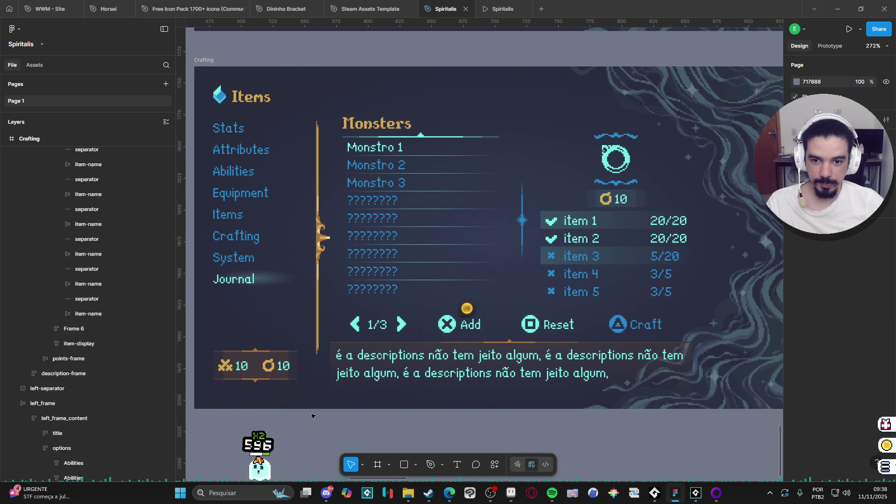
mouse_move(596, 432)
left_mouse_down()
mouse_move(588, 459)
mouse_move(587, 442)
left_mouse_up()
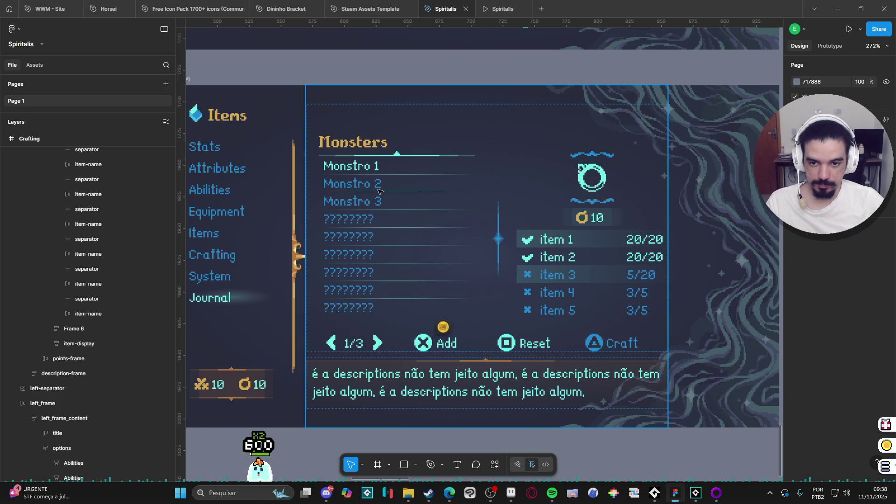
- Drill down through the Configs screen to the Resolution setting row
scroll(366, 169, "down", 8)
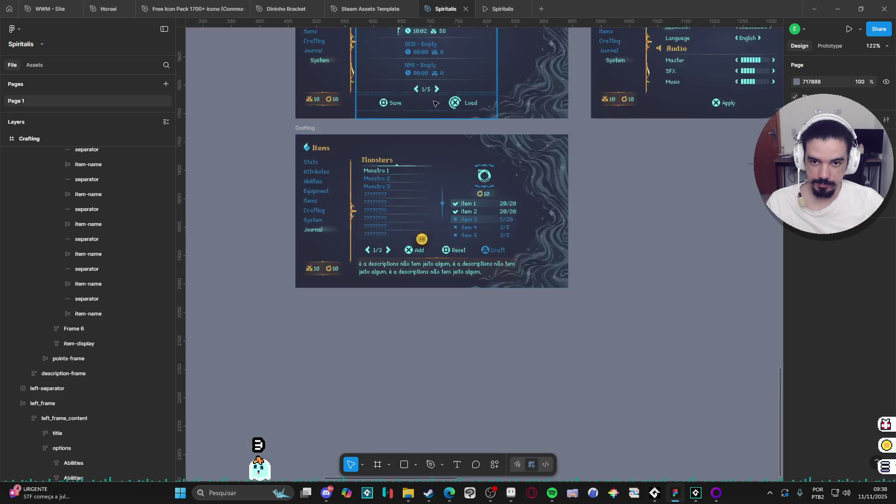
scroll(558, 203, "up", 5)
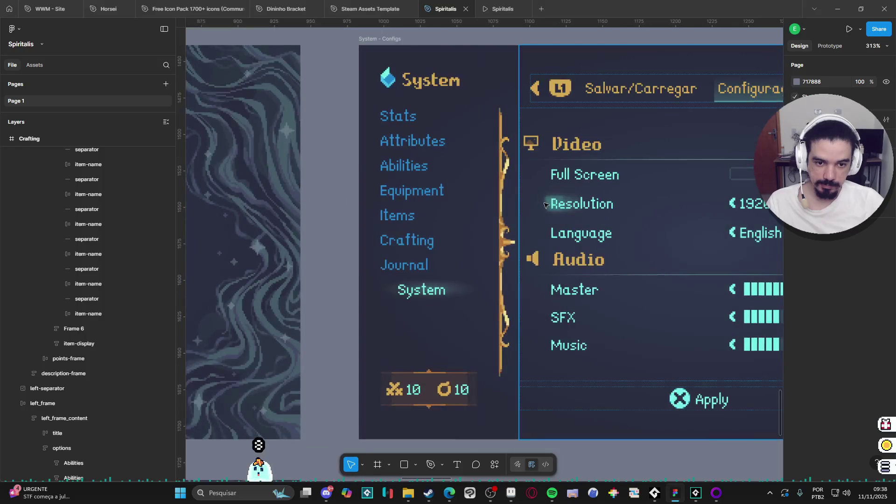
left_click(549, 204)
double_click(549, 203)
double_click(550, 204)
double_click(553, 206)
double_click(558, 206)
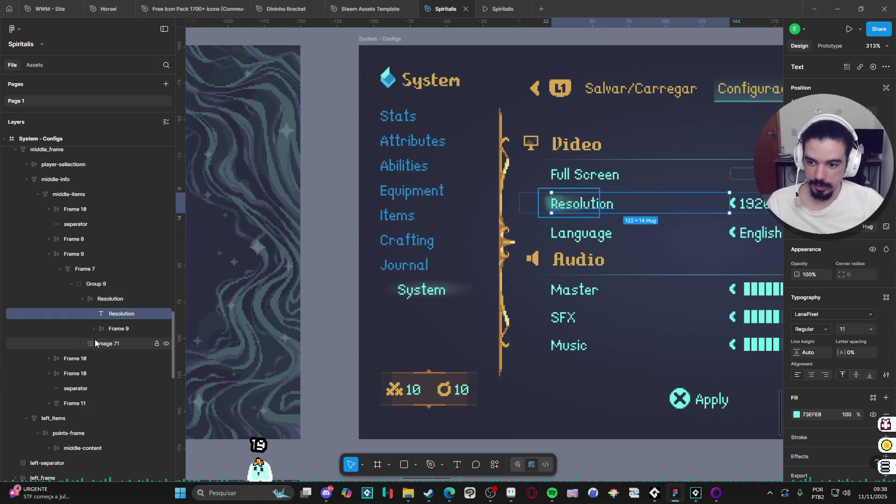
- Select the soft glow image 71 behind Resolution, then return to the Monsters list
left_click(114, 329)
left_click(114, 318)
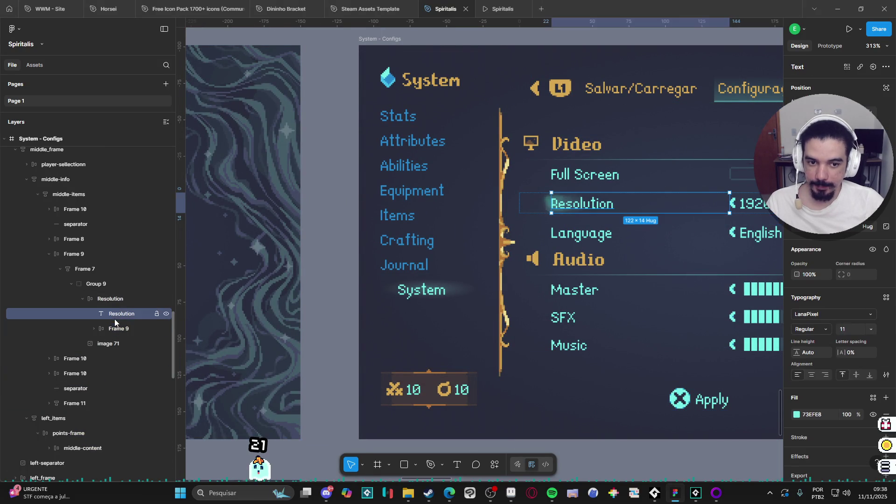
left_click(140, 342)
scroll(525, 248, "down", 5)
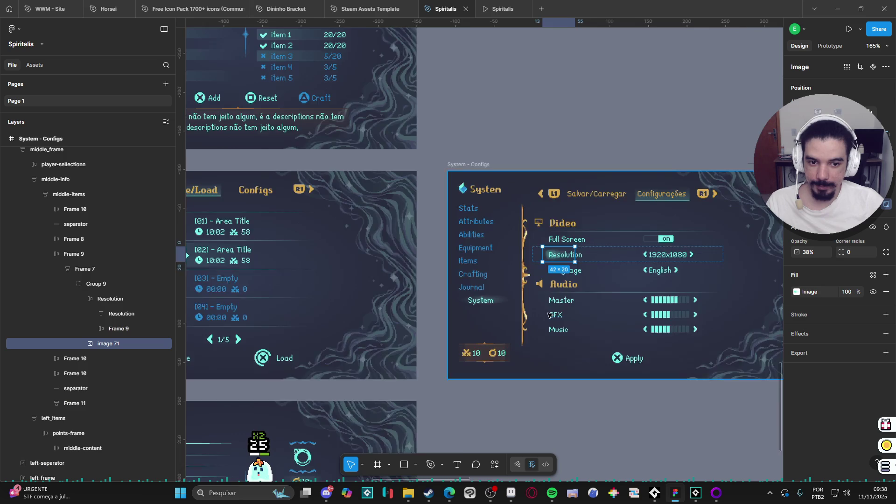
scroll(435, 220, "up", 5)
left_click(435, 219)
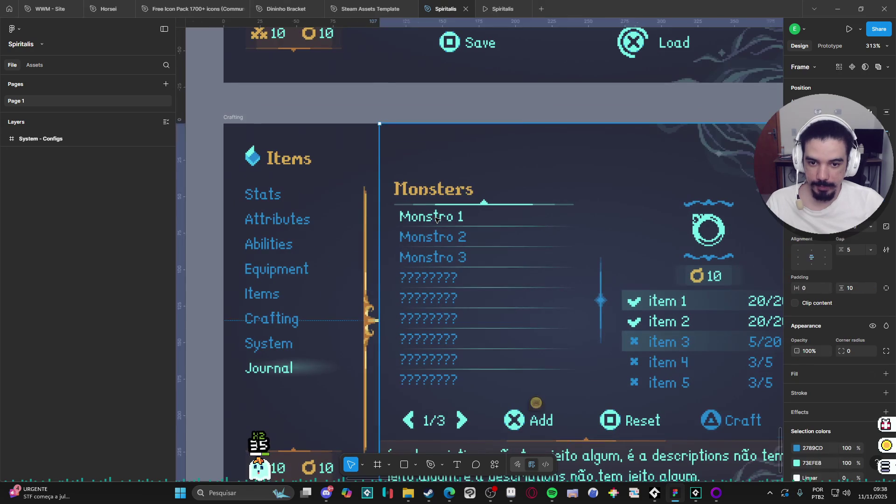
- Paste the glow image into the Monstro 1 row and group it with the Monstro 1 text
double_click(436, 220)
left_click(60, 258)
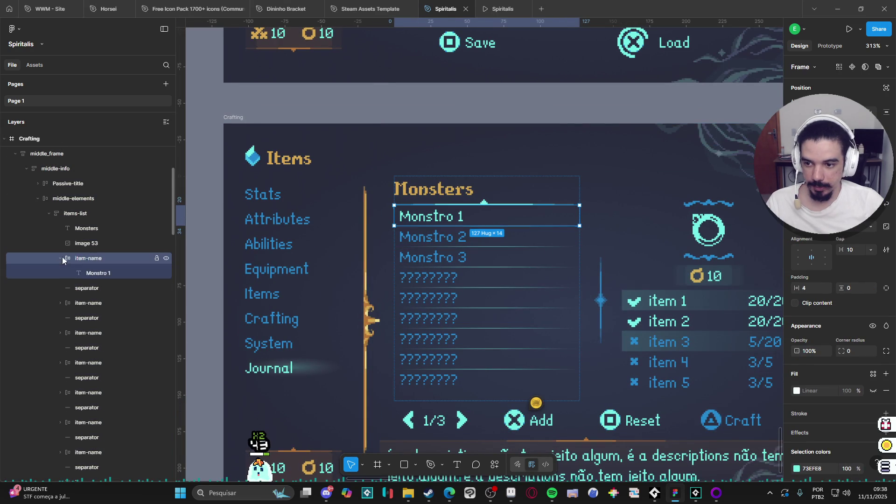
key("ctrl+v")
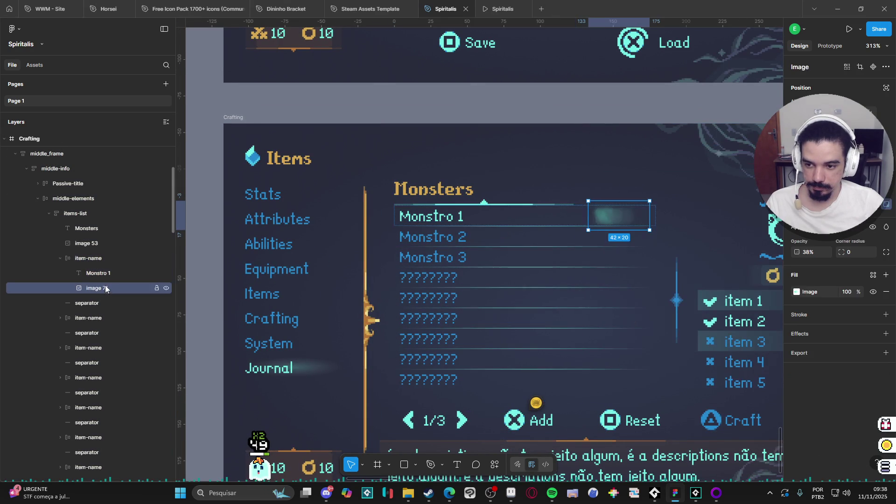
left_click(105, 273, "shift")
key("ctrl+g")
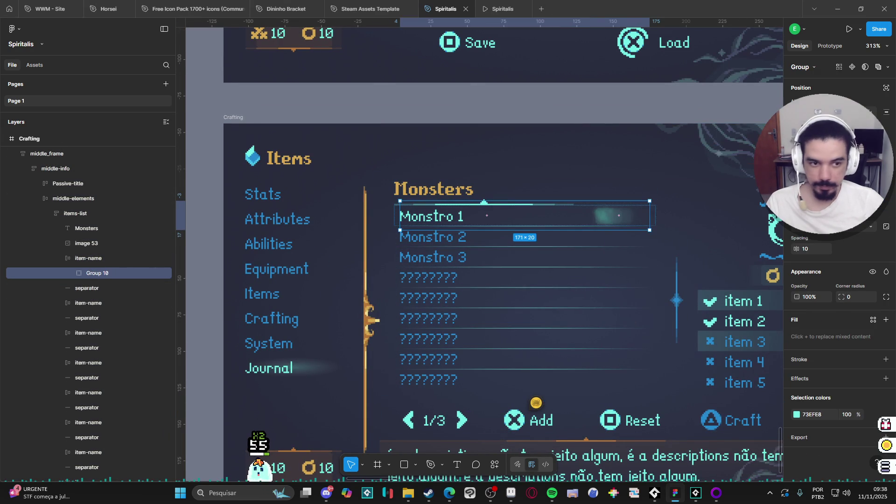
- Stack the glow behind the Monstro 1 label, align it, and nudge the group slightly right
left_click(72, 273)
key("Return")
key("alt+a")
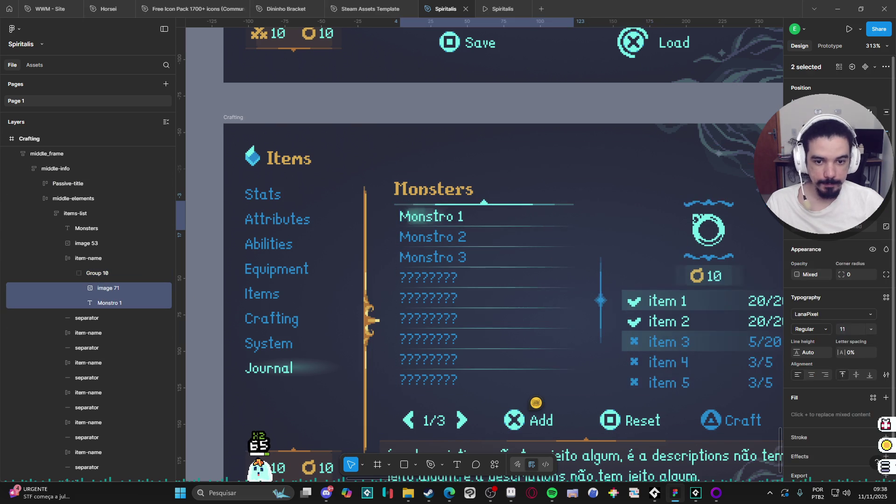
left_click(112, 288)
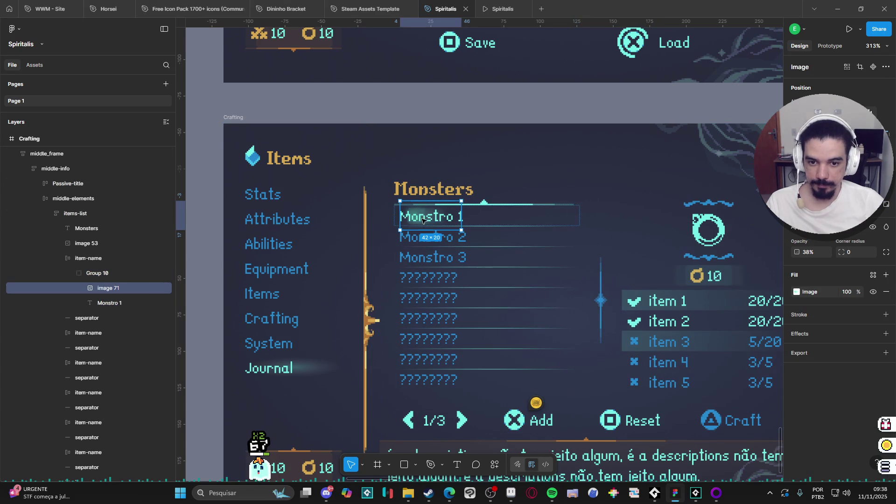
mouse_move(424, 219)
left_mouse_down()
mouse_move(414, 221)
mouse_move(443, 217)
left_mouse_up()
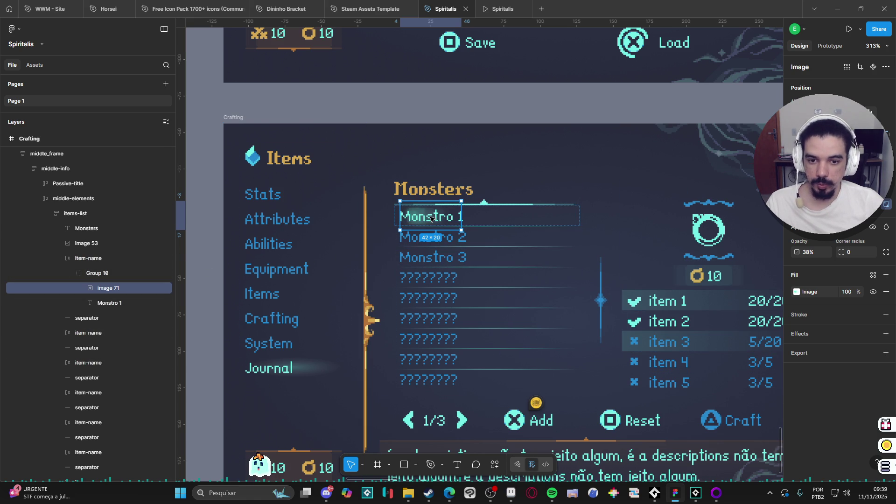
left_click(104, 303)
left_click(107, 288)
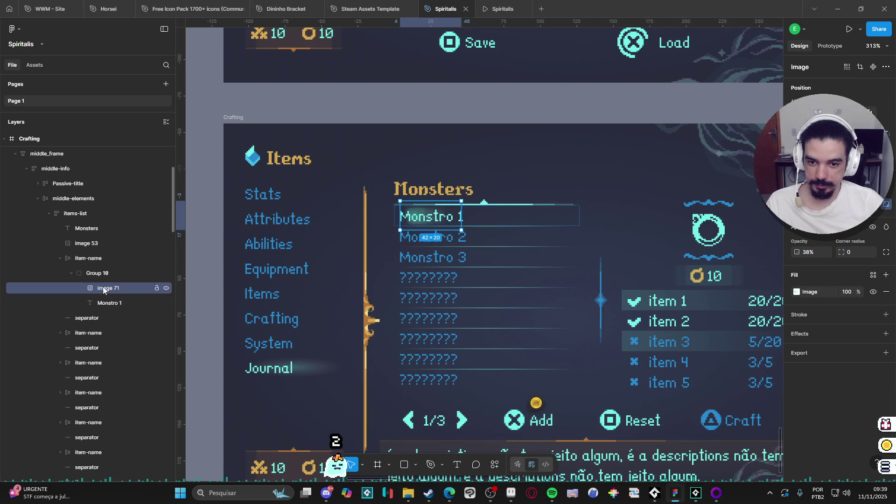
left_click(103, 275)
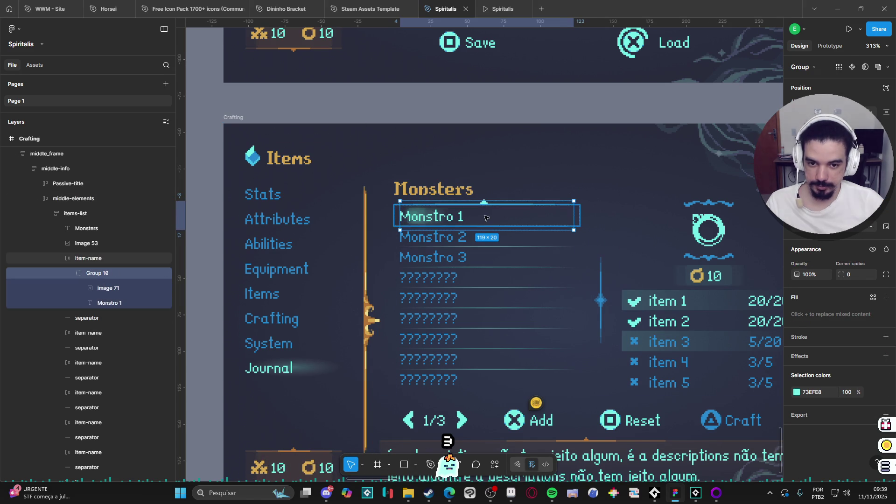
left_click_drag(474, 218, 472, 218)
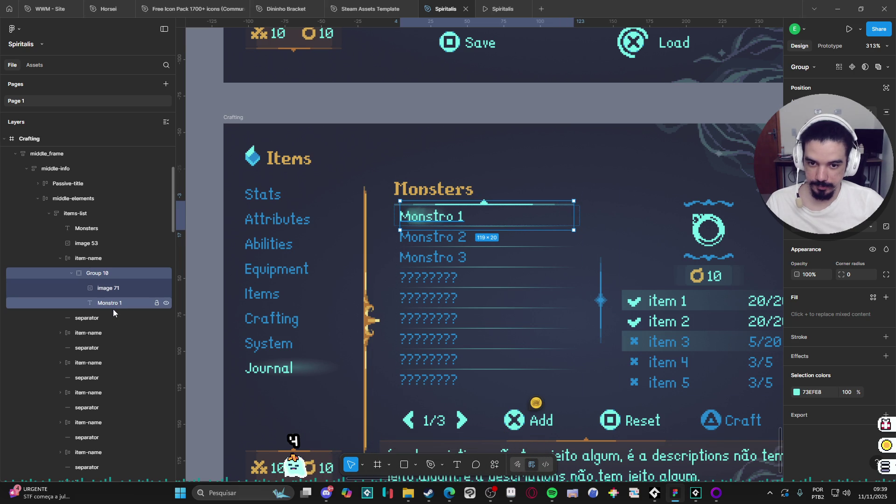
left_click(434, 162)
scroll(434, 162, "down", 3)
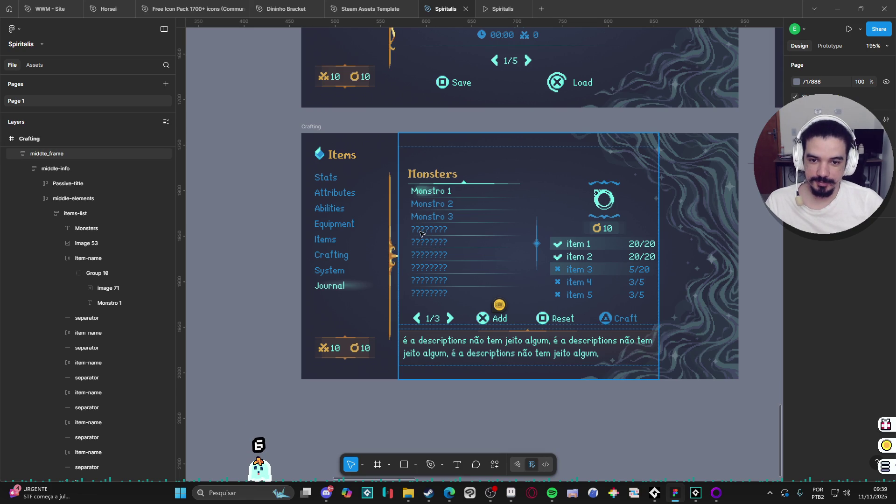
scroll(636, 402, "right", 2)
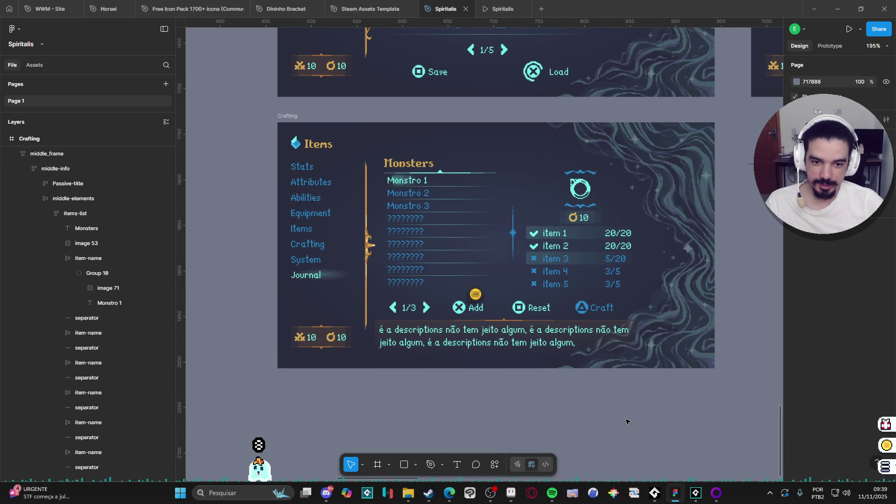
scroll(581, 403, "right", 1)
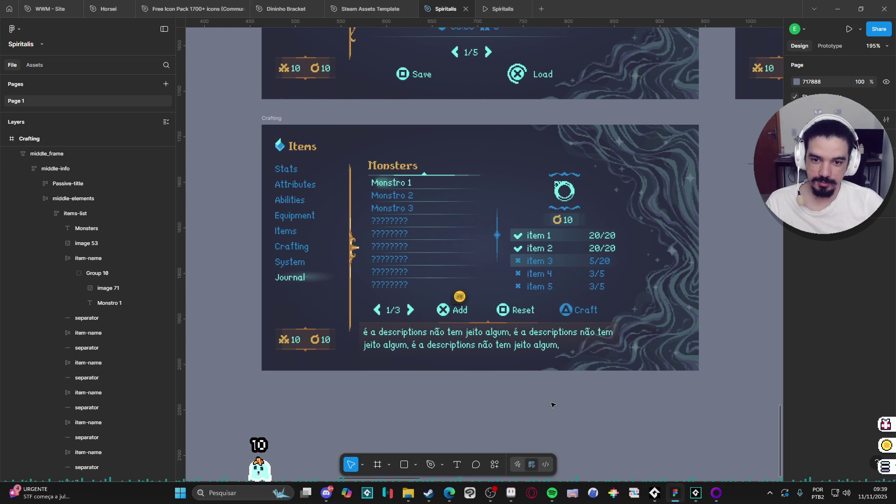
scroll(559, 395, "up", 2)
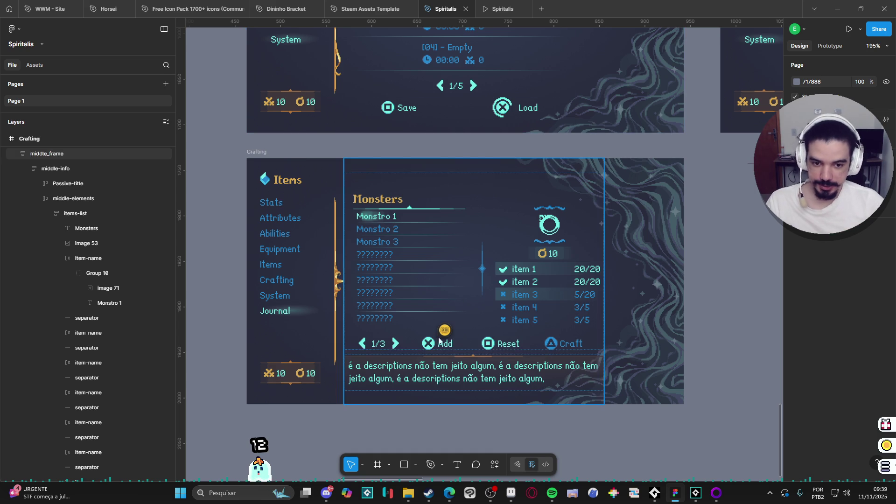
left_click(390, 355)
- Widen the 1/3 pager in the bottom row to 139 px
double_click(388, 349)
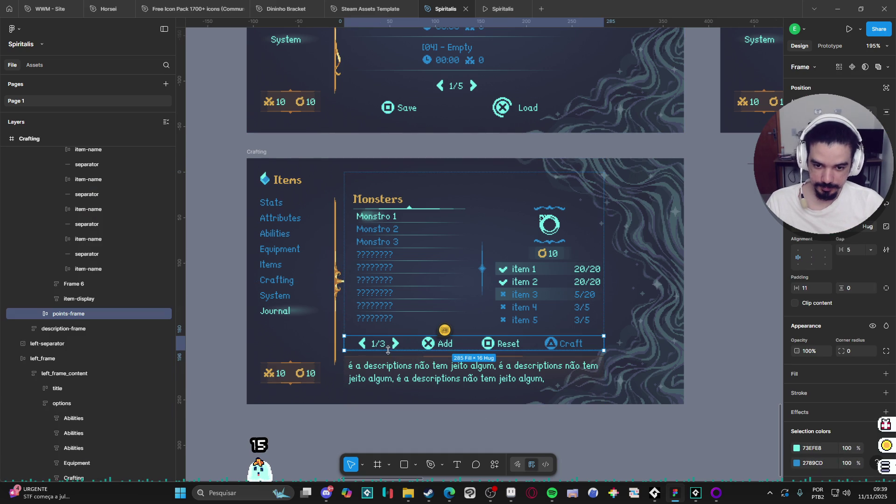
double_click(418, 346)
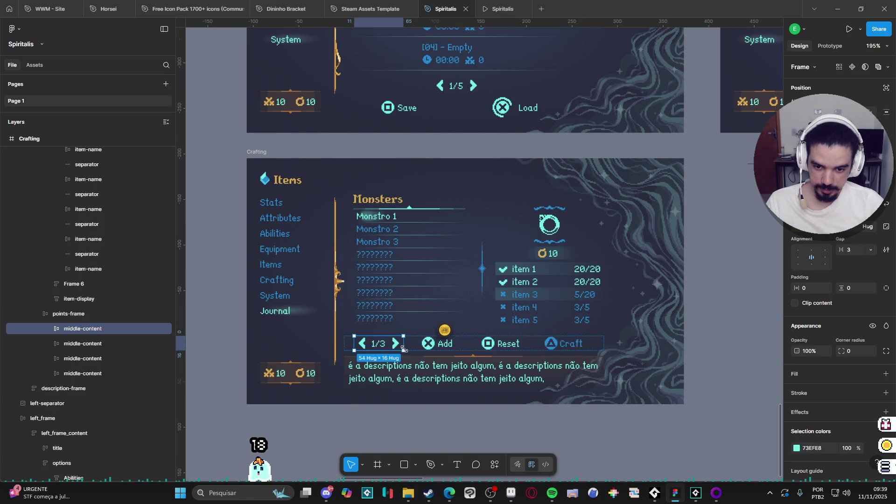
left_click_drag(407, 344, 478, 338)
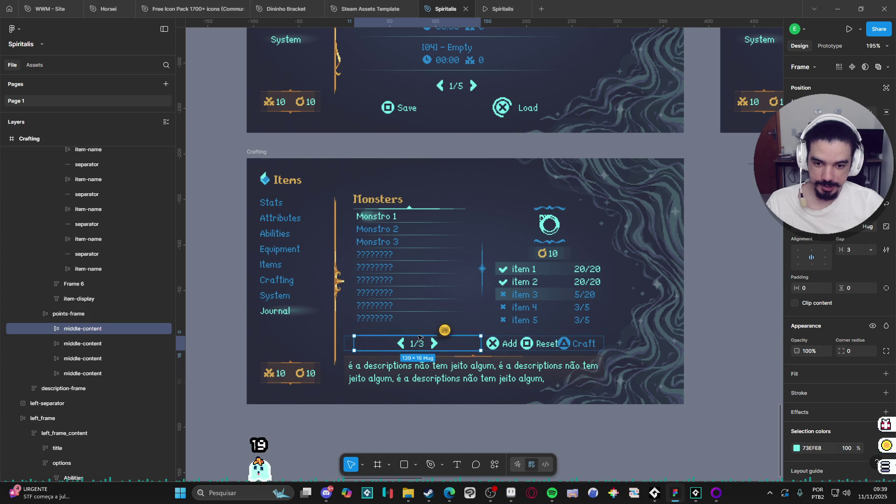
- Delete the Craft, Reset and Add actions from the bottom row
scroll(652, 458, "right", 1)
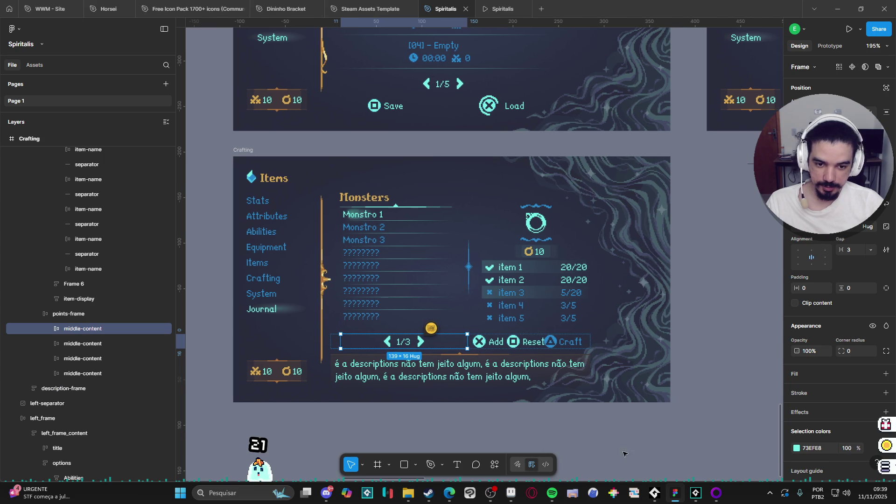
left_click(566, 342)
key("Delete")
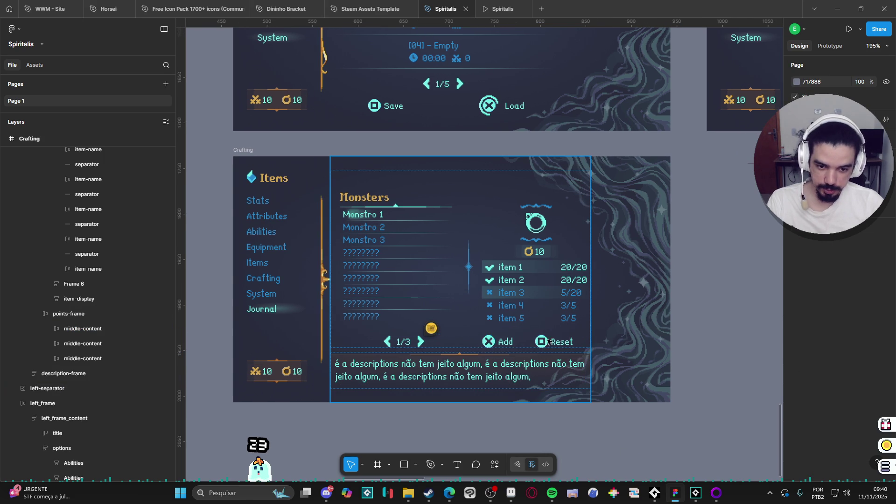
left_click(548, 343)
left_click(548, 343)
left_click(548, 343)
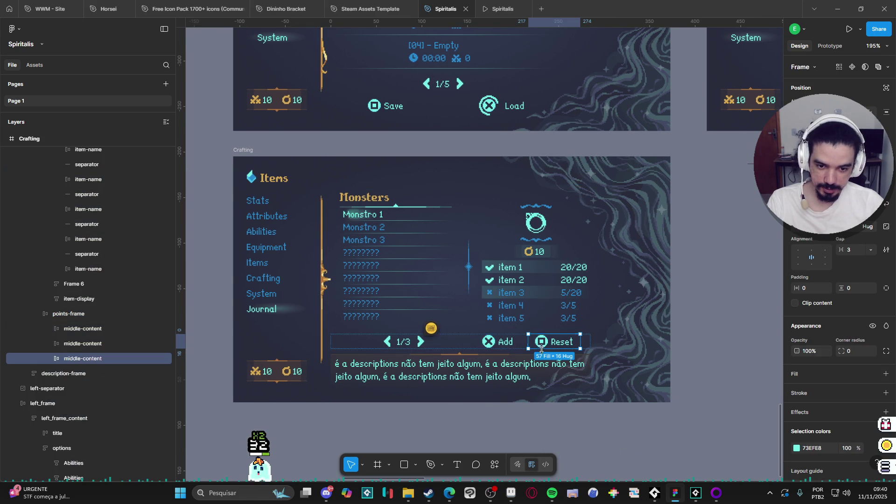
key("Delete")
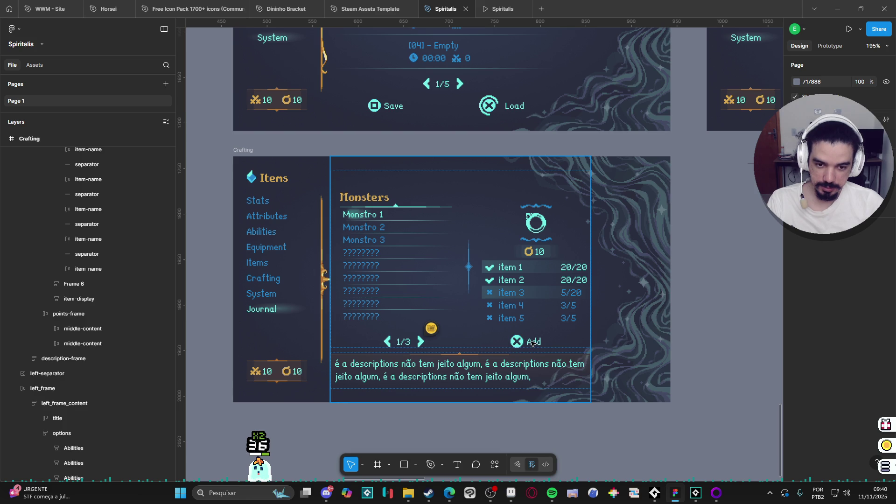
left_click(532, 343)
left_click(532, 343)
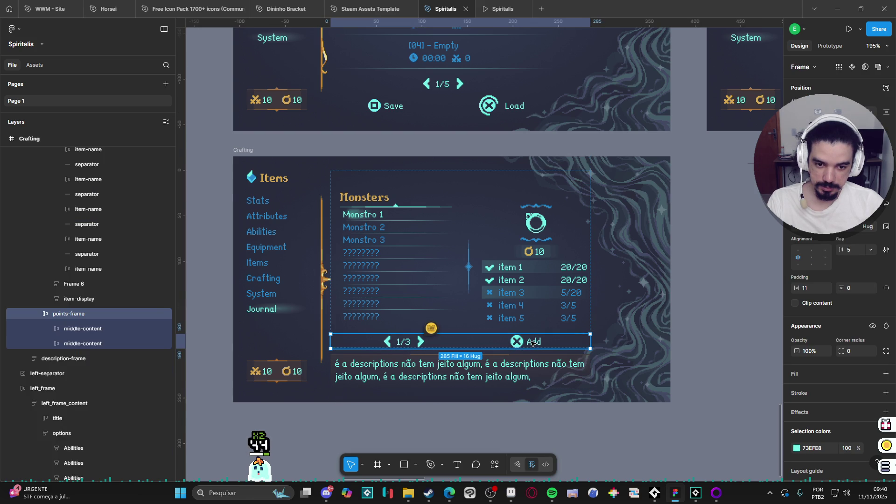
left_click(532, 343)
key("Delete")
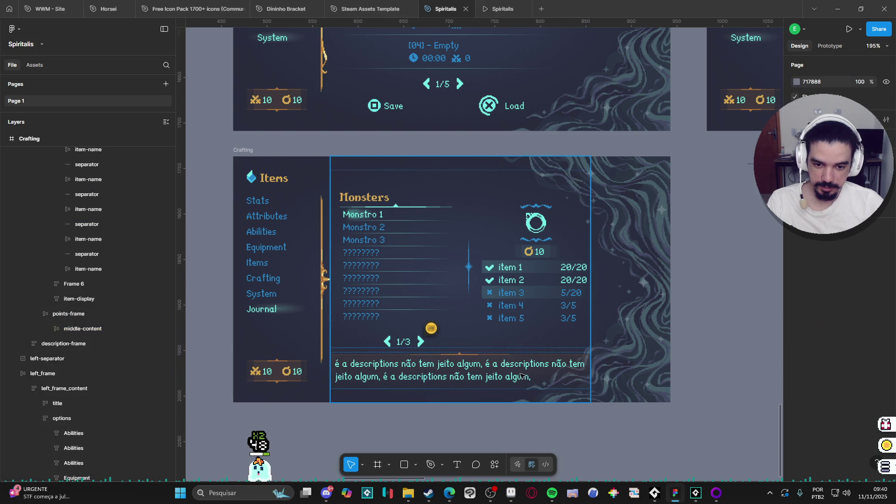
- Select the ring icon above the checklist in the middle panel
left_click(540, 222)
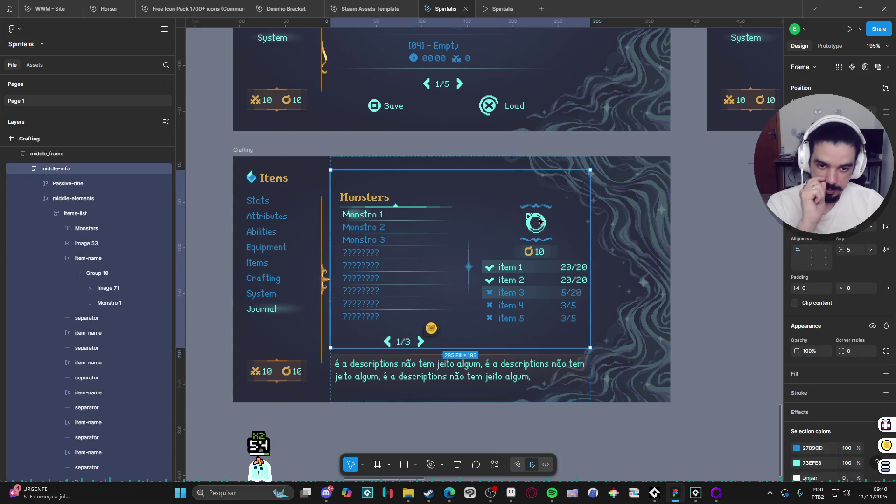
left_click(539, 221)
left_click(540, 221)
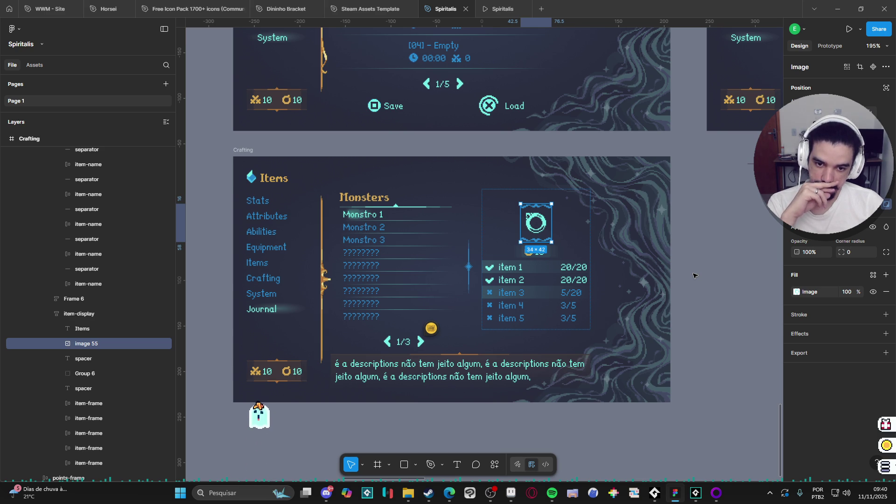
key("Escape")
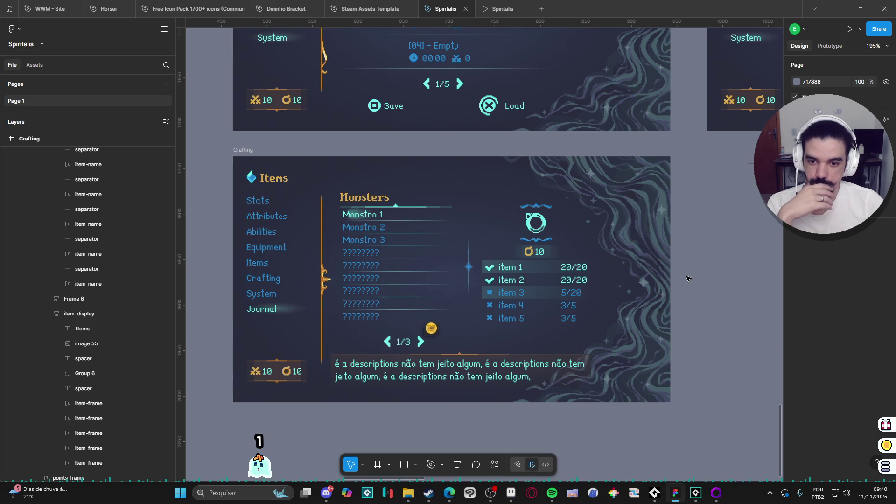
scroll(704, 187, "up", 10)
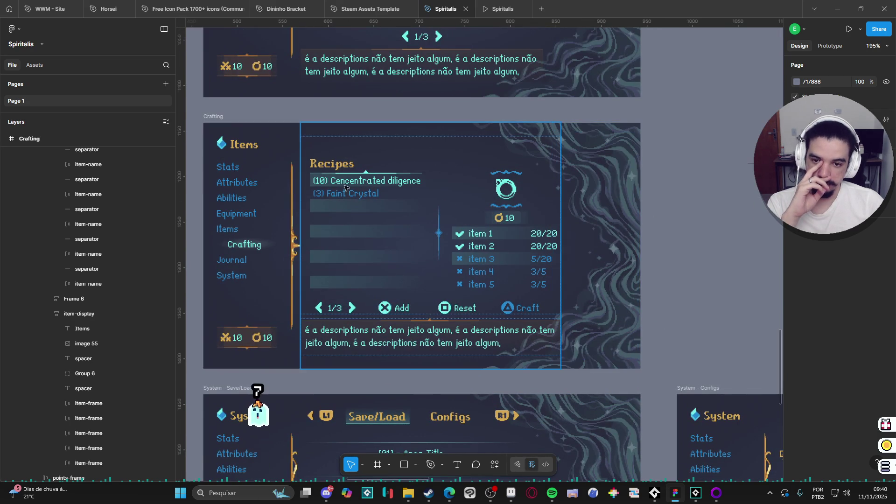
scroll(397, 182, "up", 6)
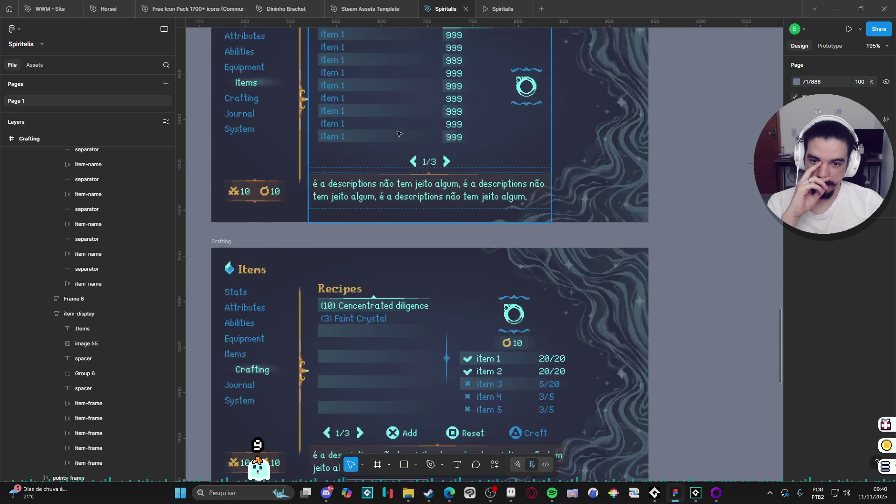
scroll(414, 209, "down", 4)
scroll(414, 209, "down", 3)
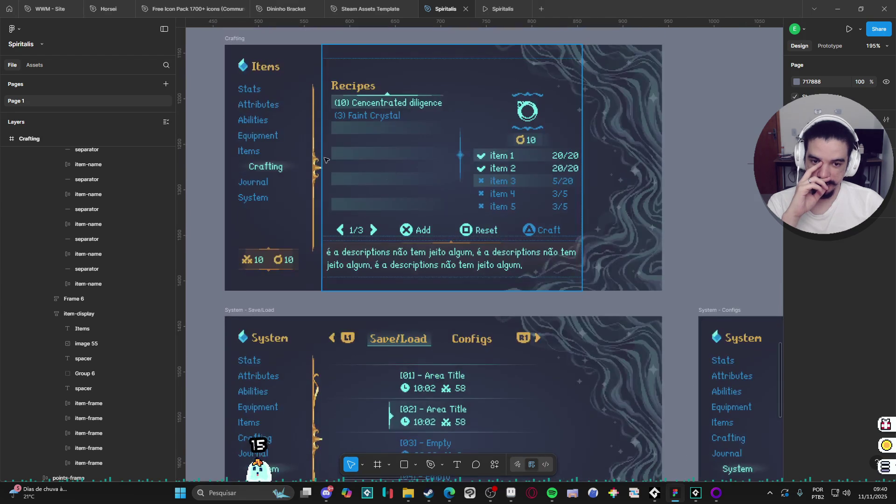
scroll(442, 250, "down", 5)
scroll(441, 250, "down", 3)
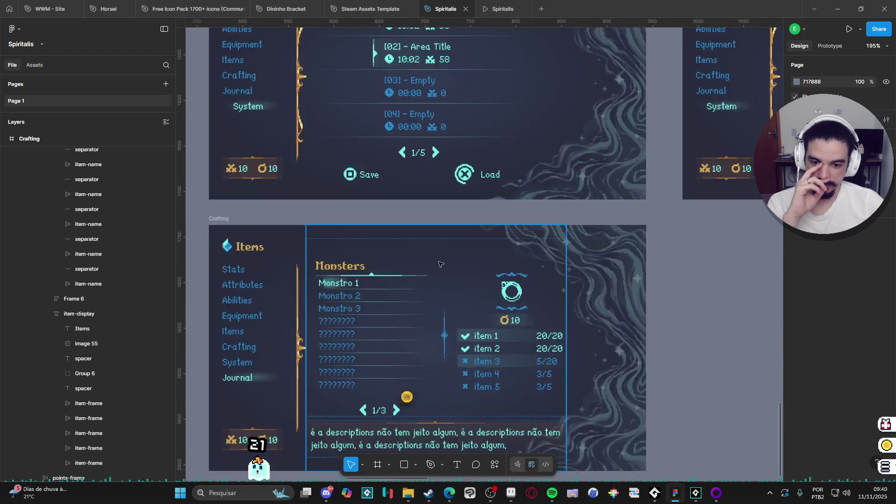
scroll(459, 248, "up", 7)
scroll(459, 249, "up", 8)
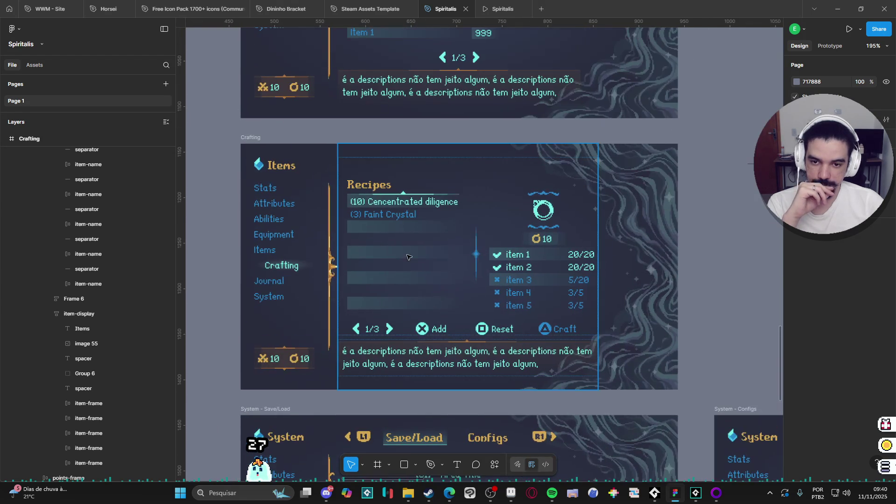
scroll(383, 320, "down", 12)
scroll(383, 320, "down", 3)
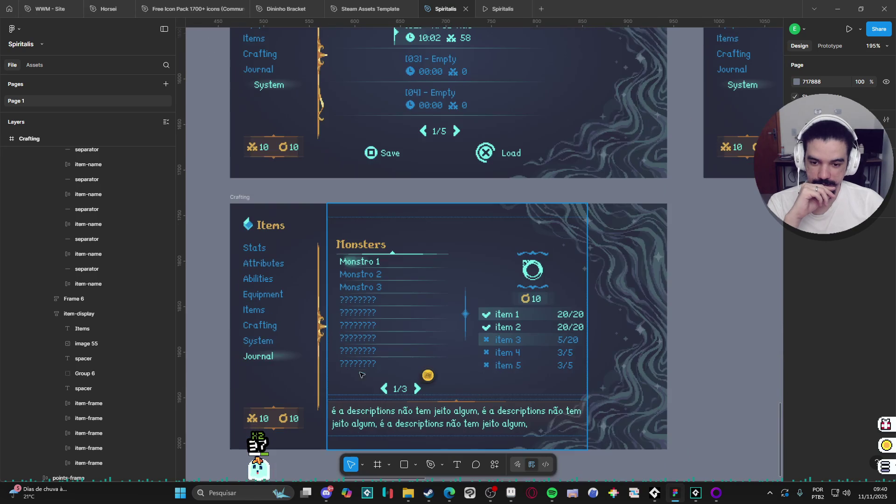
scroll(410, 288, "up", 10)
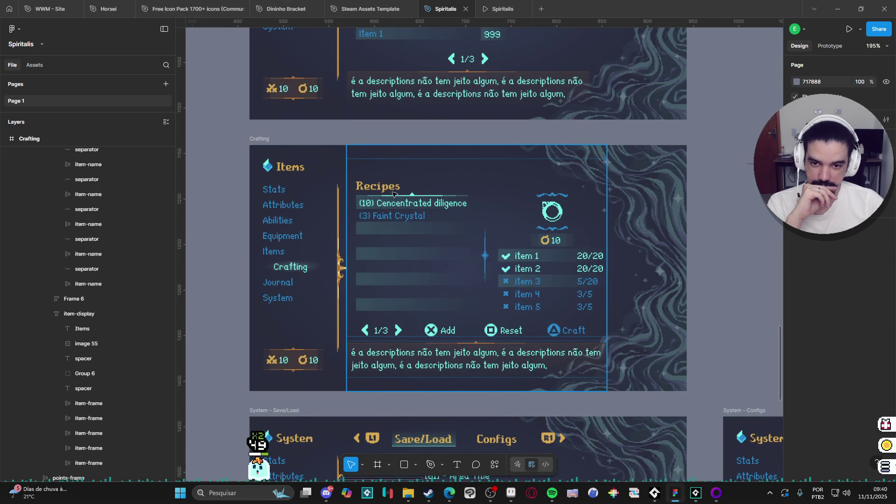
scroll(413, 252, "up", 5)
scroll(405, 273, "down", 4)
scroll(405, 273, "down", 10)
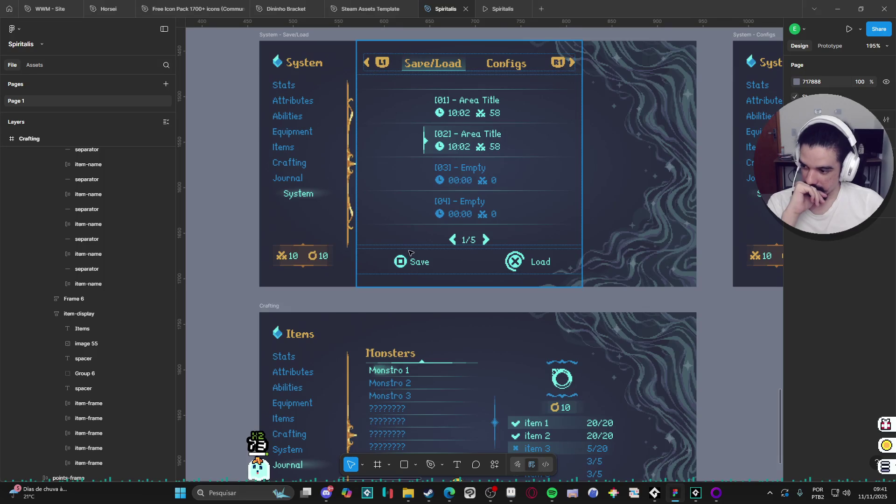
scroll(409, 255, "down", 5)
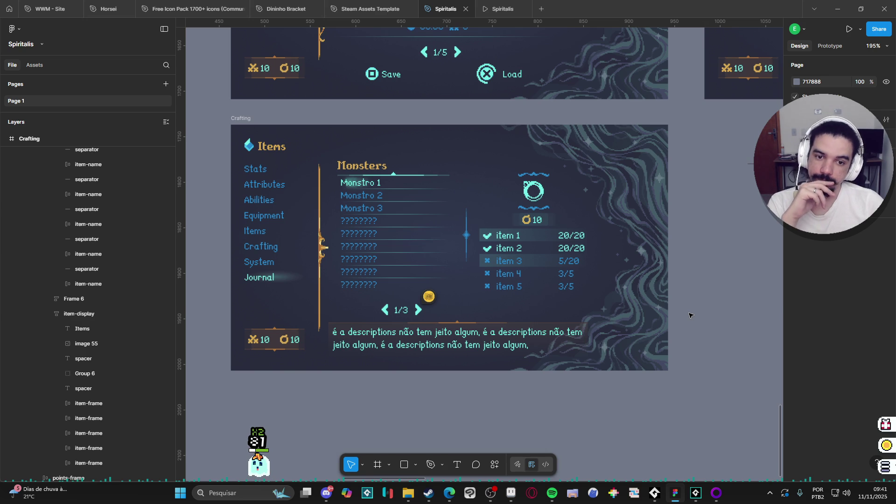
left_click(530, 191)
left_click(530, 190)
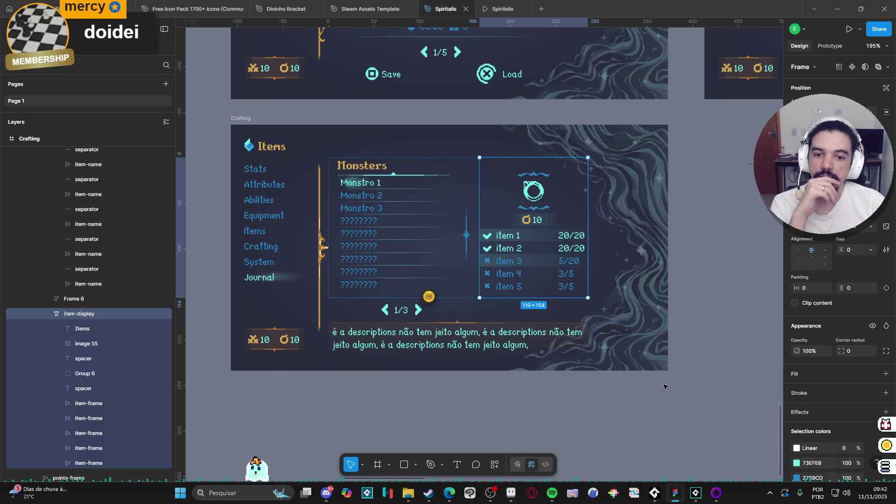
- Drag the team comment pin below the Journal frame and read its thread
scroll(528, 414, "down", 3)
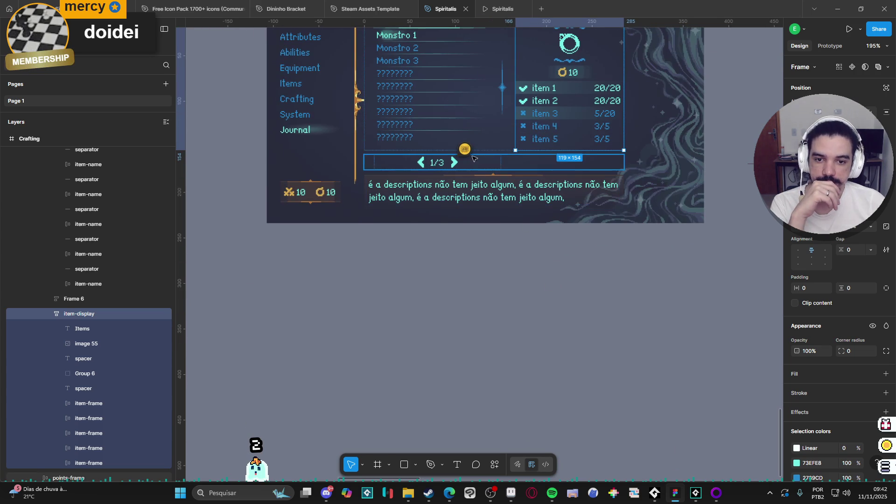
left_click_drag(464, 153, 457, 293)
left_click(456, 303)
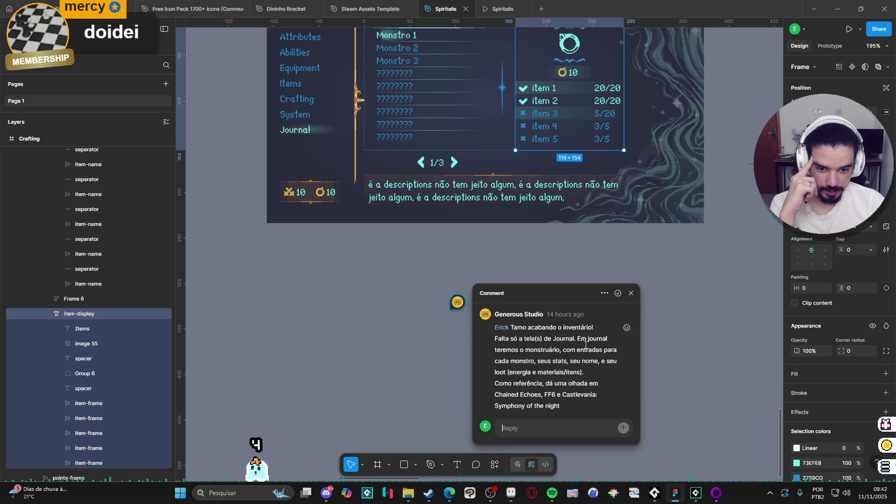
left_click(631, 294)
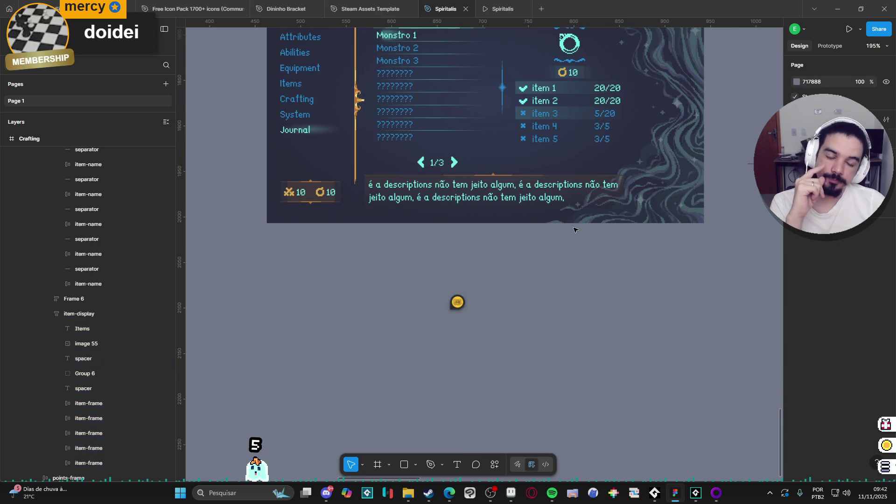
left_click_drag(563, 247, 513, 385)
left_click_drag(295, 246, 338, 239)
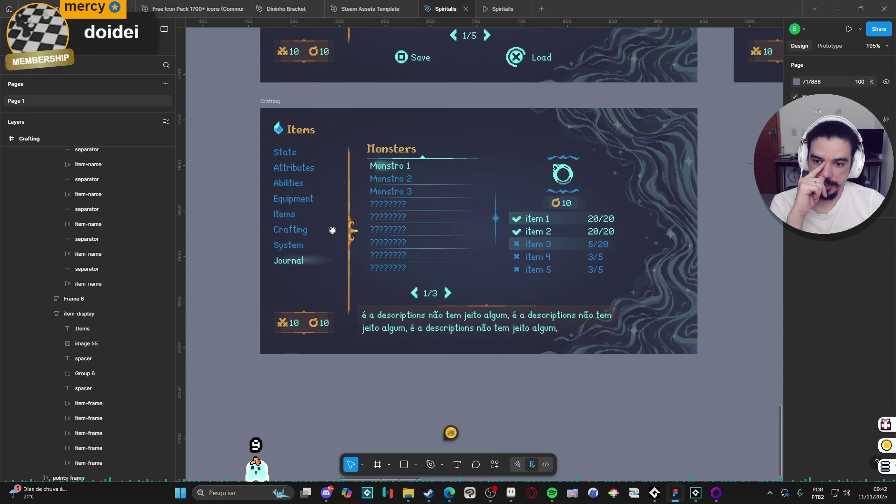
scroll(486, 357, "up", 5)
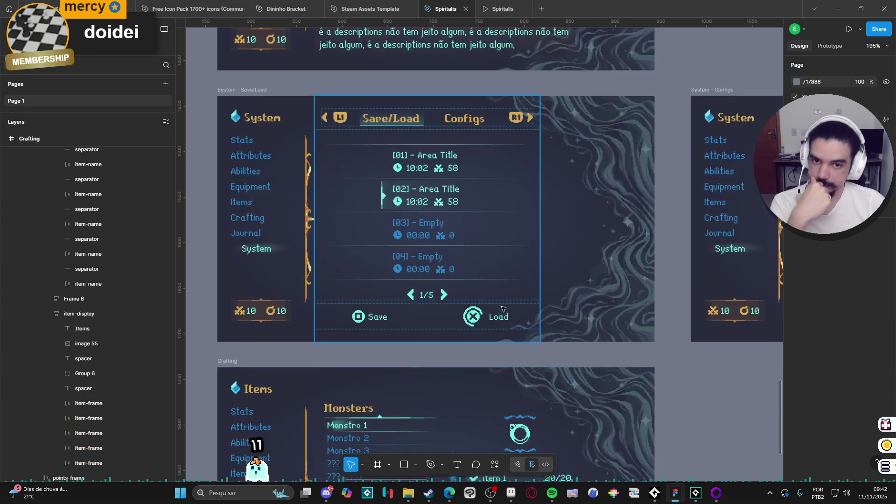
scroll(455, 166, "down", 2)
scroll(455, 165, "left", 3)
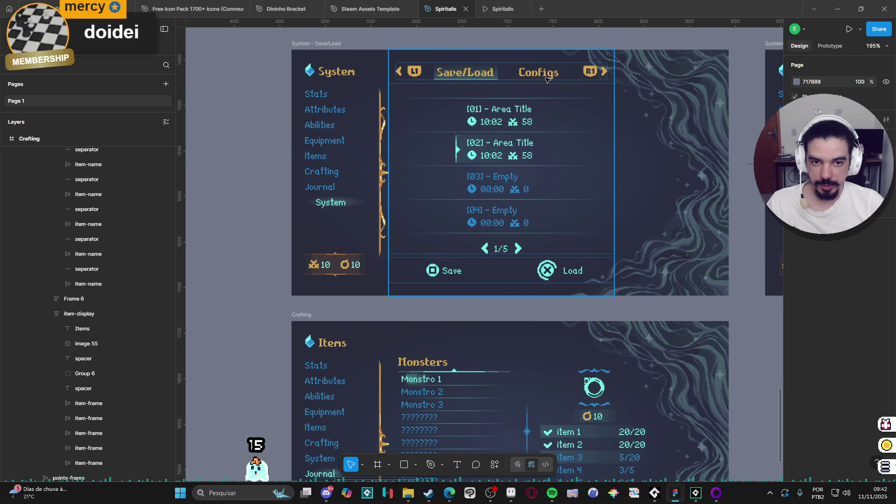
scroll(549, 80, "down", 2, "ctrl")
scroll(392, 307, "down", 3)
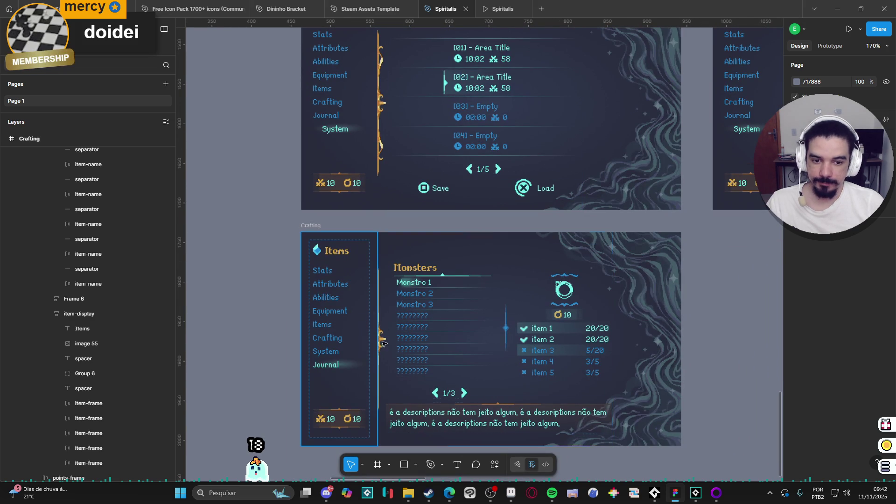
scroll(267, 338, "down", 2)
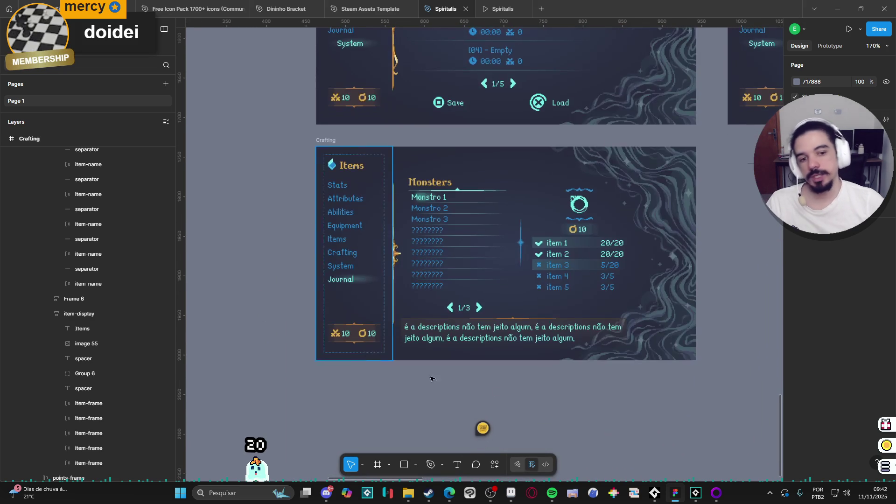
scroll(602, 393, "right", 1)
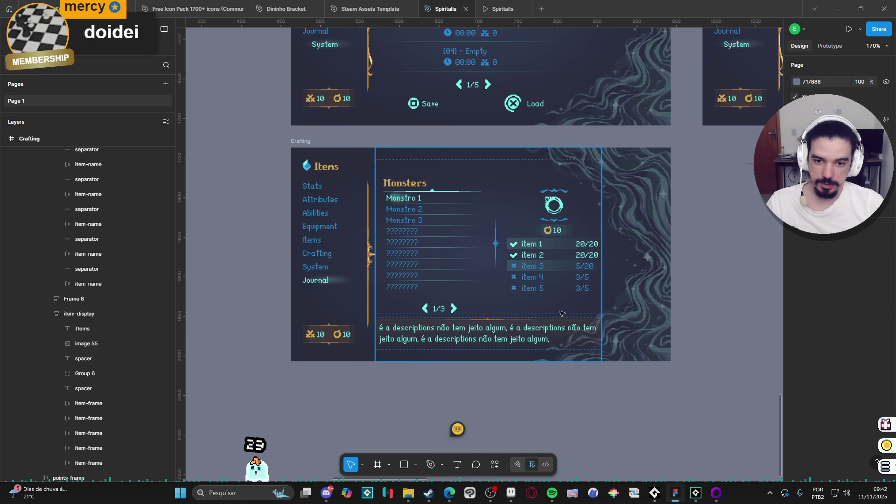
scroll(459, 181, "up", 4)
scroll(459, 181, "down", 4)
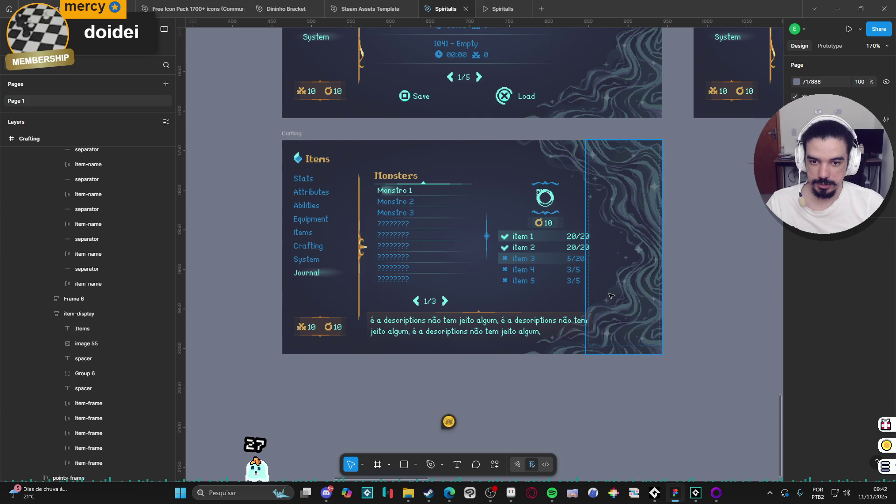
scroll(560, 401, "up", 5)
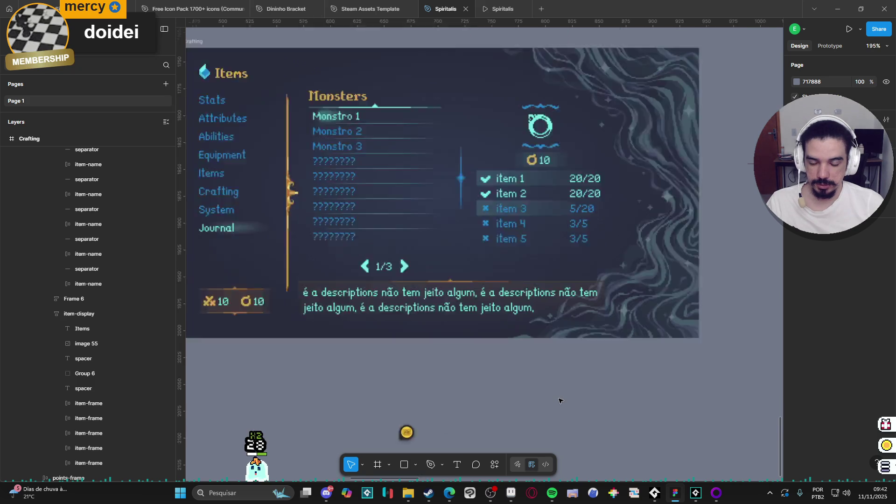
scroll(558, 397, "down", 3)
scroll(556, 402, "up", 2)
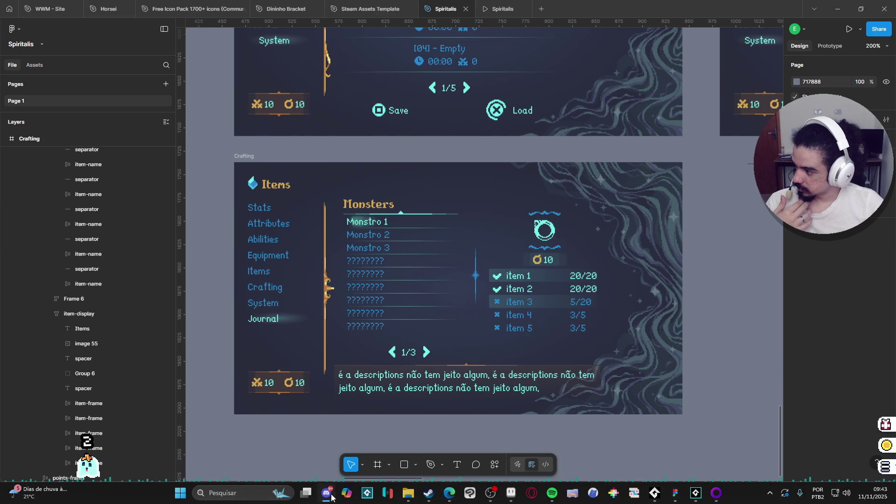
- Delete the placeholder description text and the empty title row above Monsters
left_click(441, 388)
key("Delete")
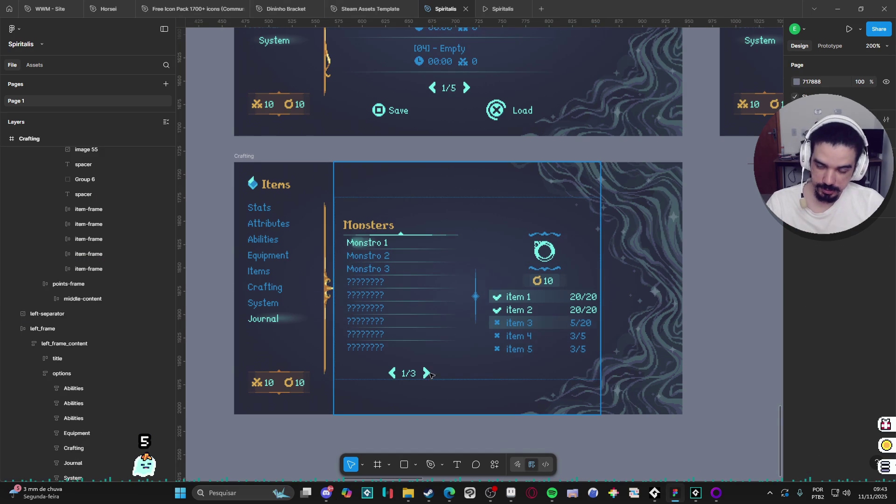
left_click(451, 213)
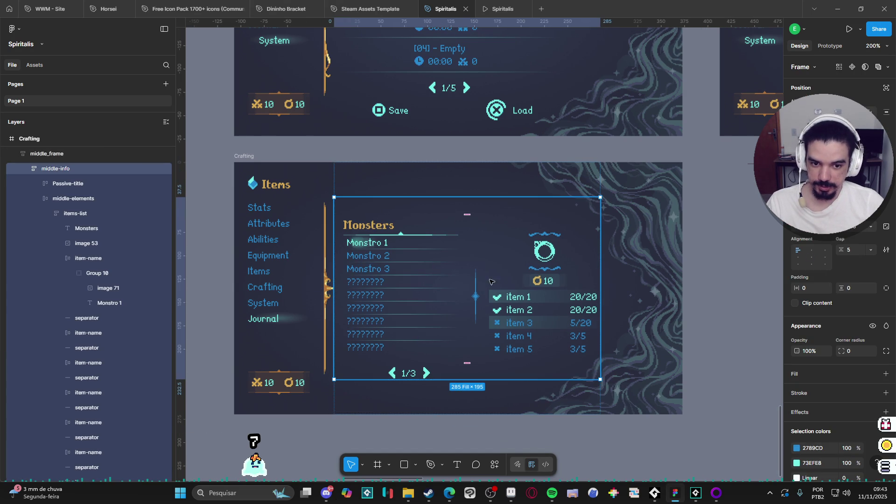
left_click(453, 219)
left_click(486, 206)
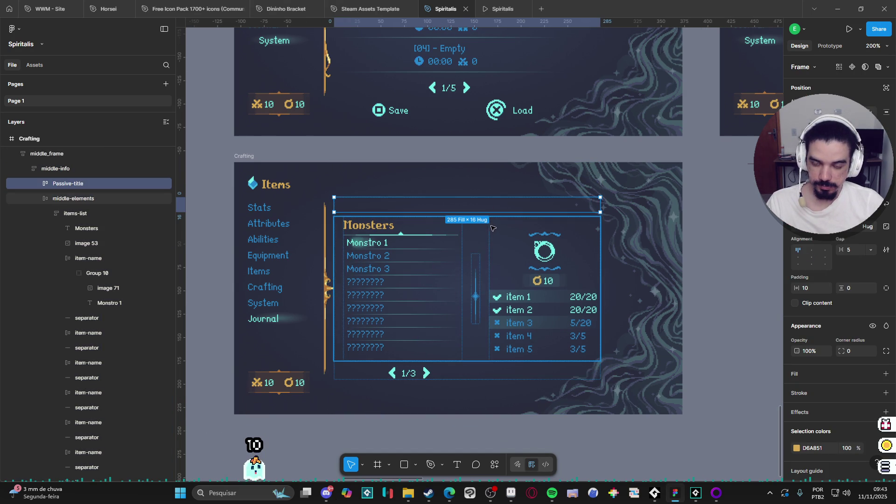
left_click(505, 242)
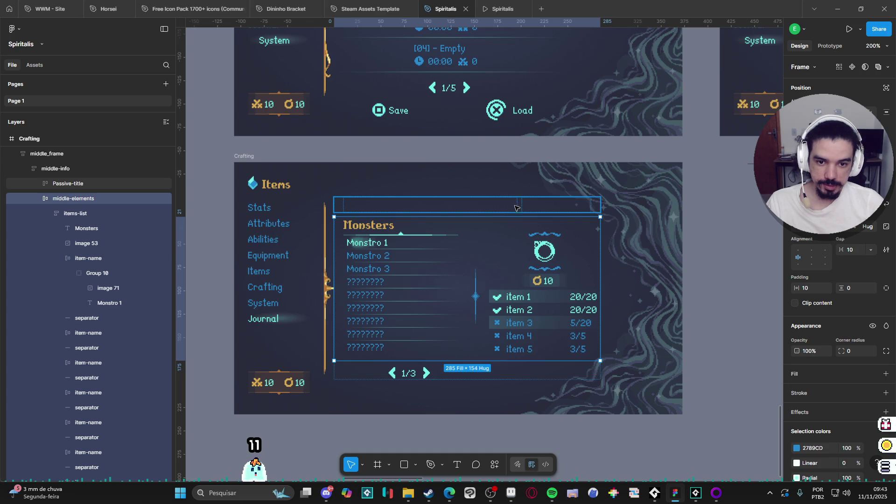
left_click(536, 206)
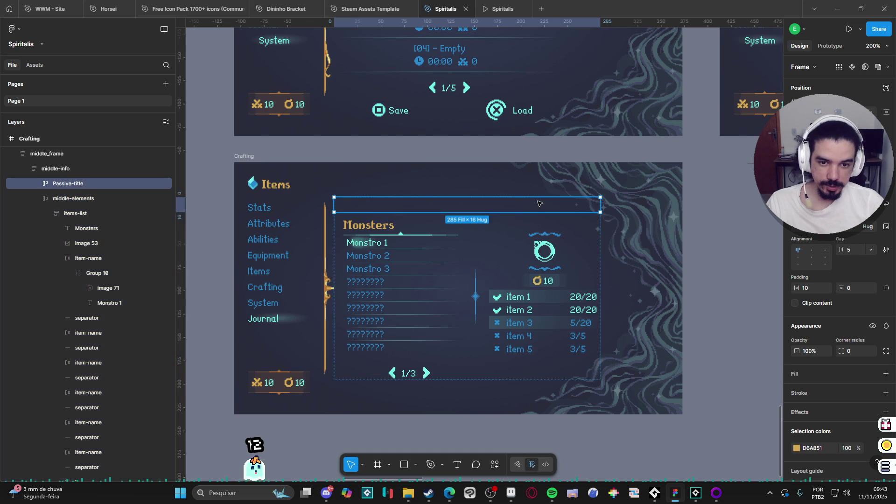
key("Delete")
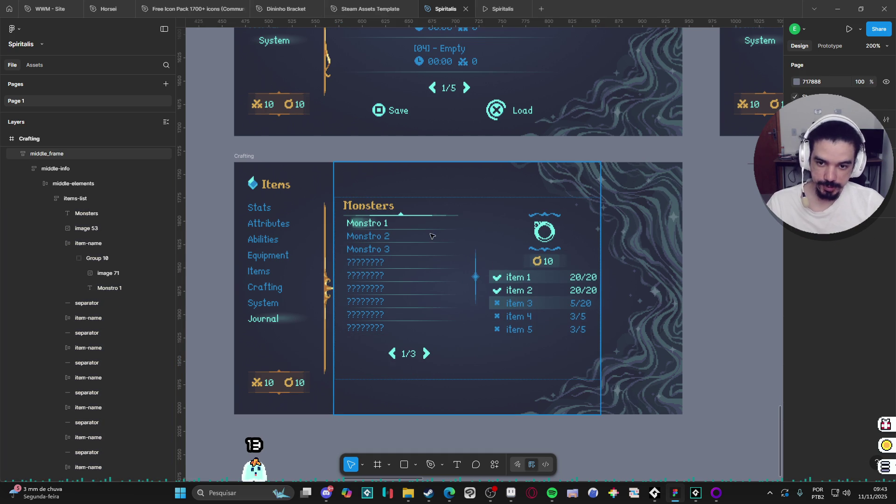
- Try shortening the middle panel frame to 164 px, then undo that resize
left_click(450, 352)
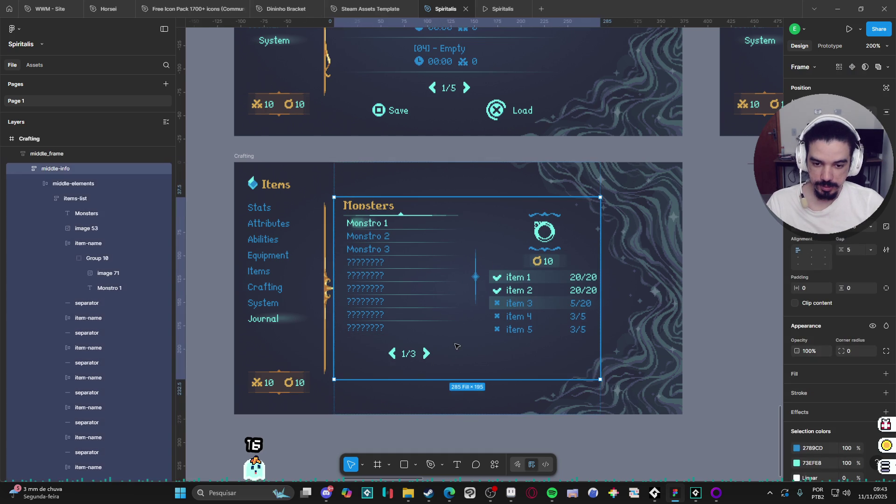
left_click(438, 367)
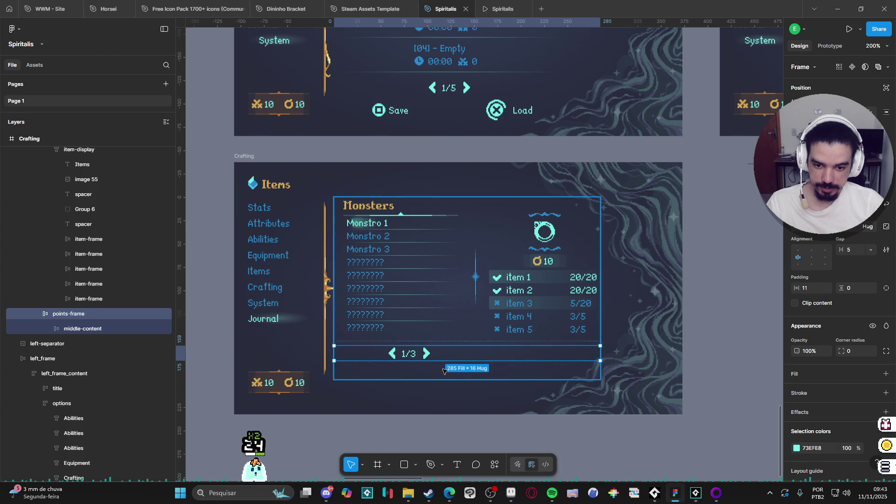
left_click(423, 353)
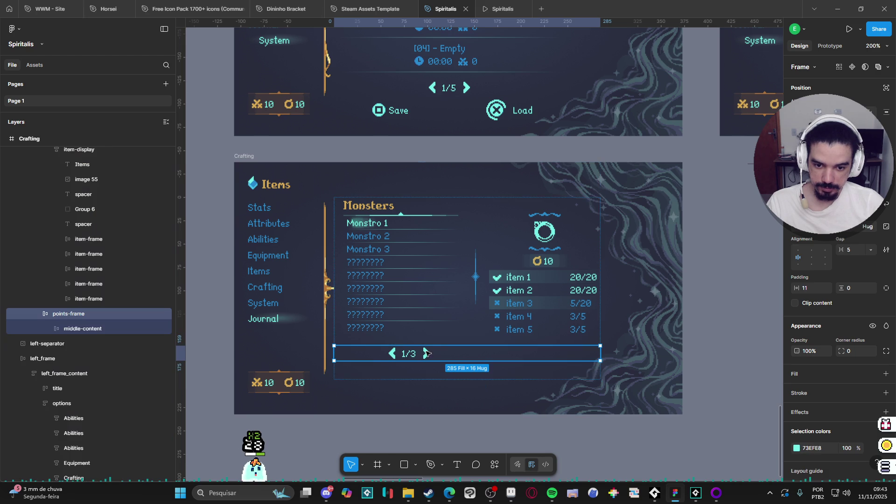
left_click(418, 375)
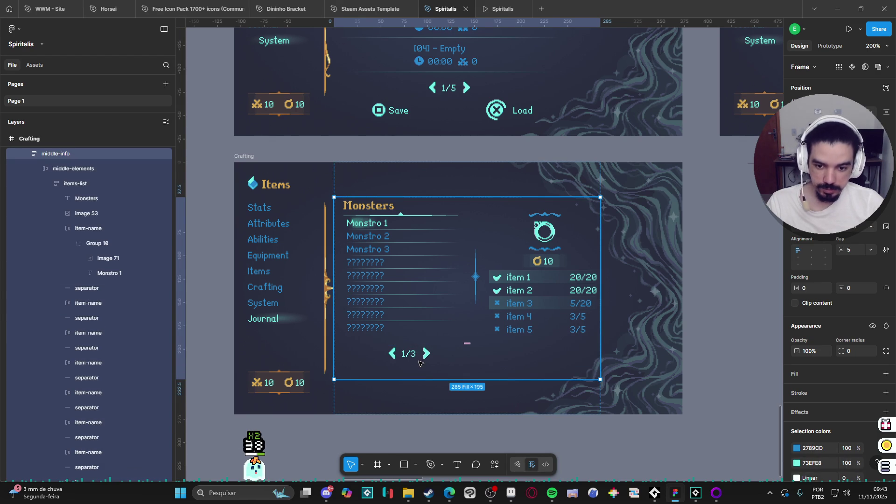
left_click(48, 183)
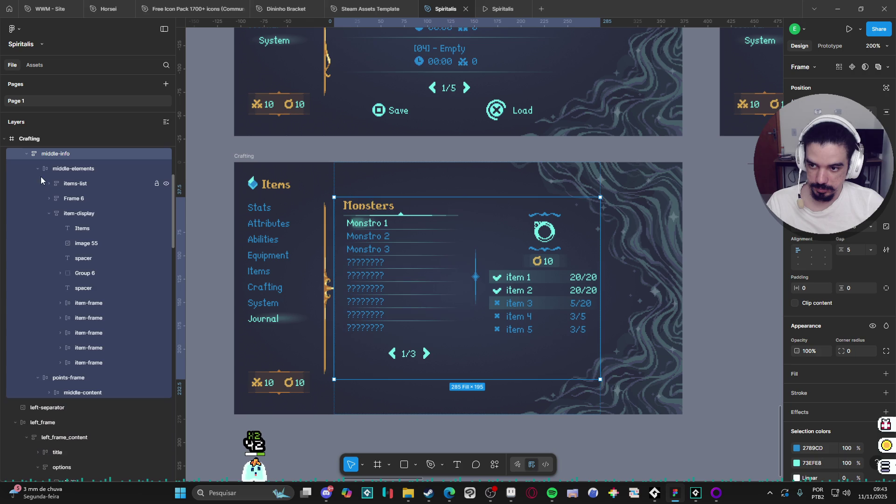
left_click(38, 169)
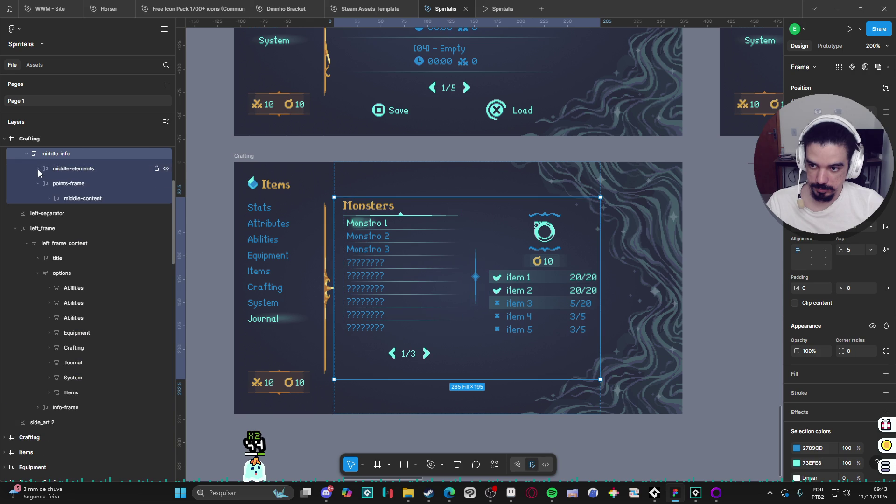
left_click(425, 354)
left_click(441, 374)
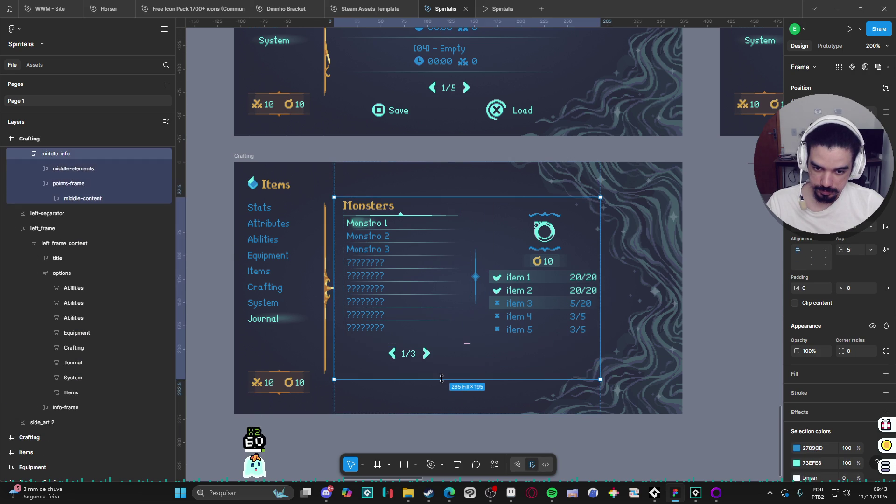
left_click_drag(441, 379, 448, 350)
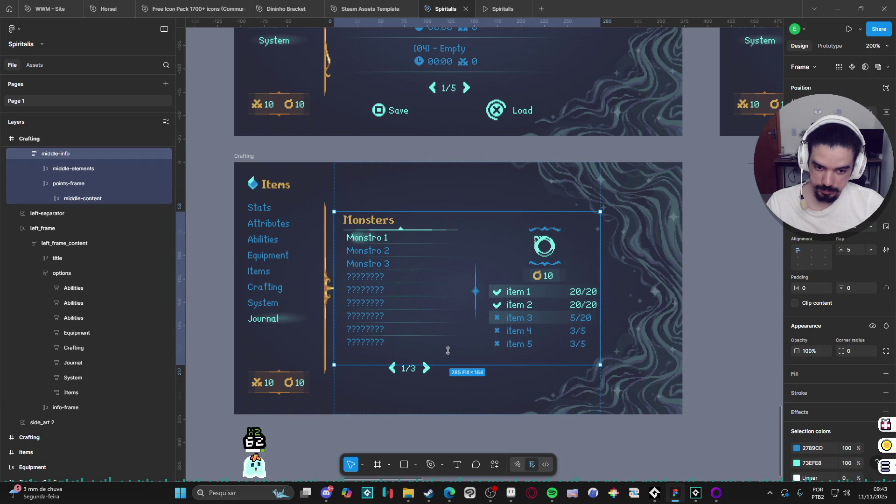
key("ctrl+z")
- Stretch the Monsters list and checklist group to 174 px tall
left_click(447, 335)
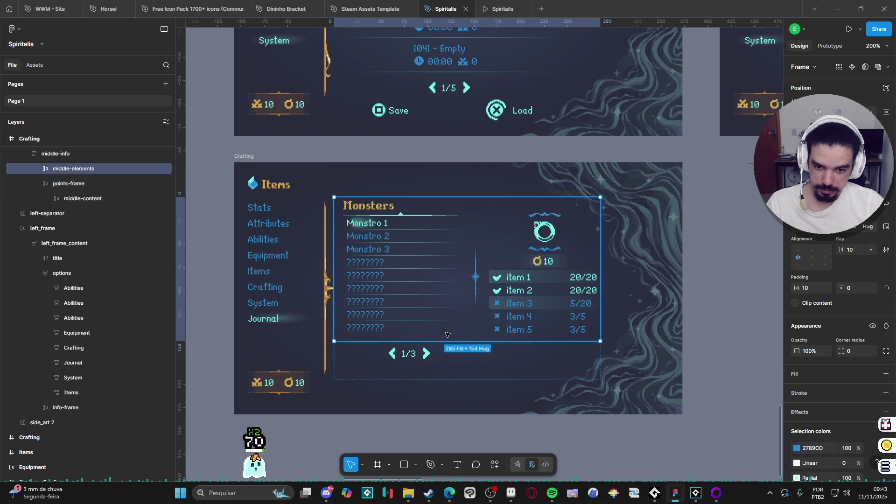
left_click(447, 334)
left_click(468, 358)
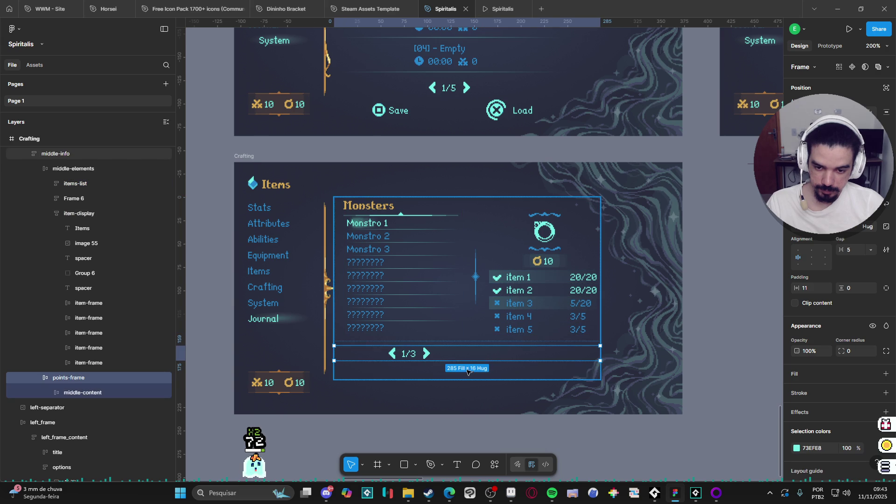
left_click(486, 344)
mouse_move(486, 344)
left_mouse_down()
mouse_move(485, 363)
mouse_move(475, 361)
left_mouse_up()
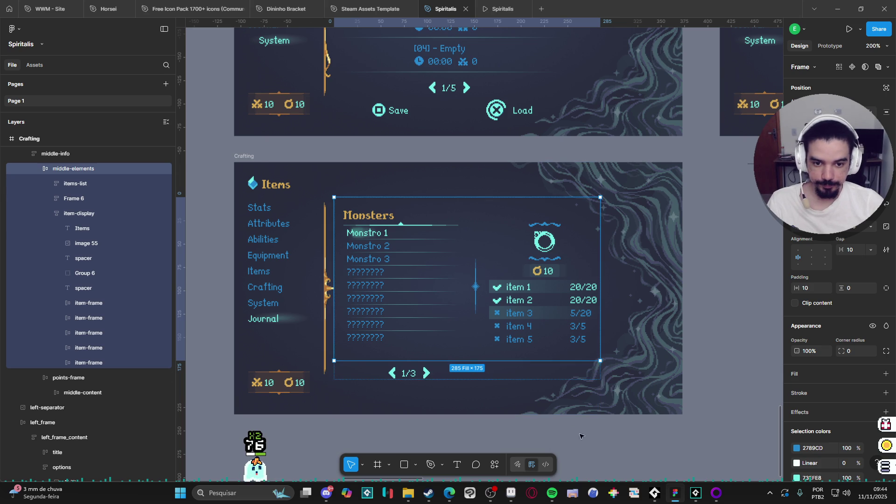
left_click(652, 456)
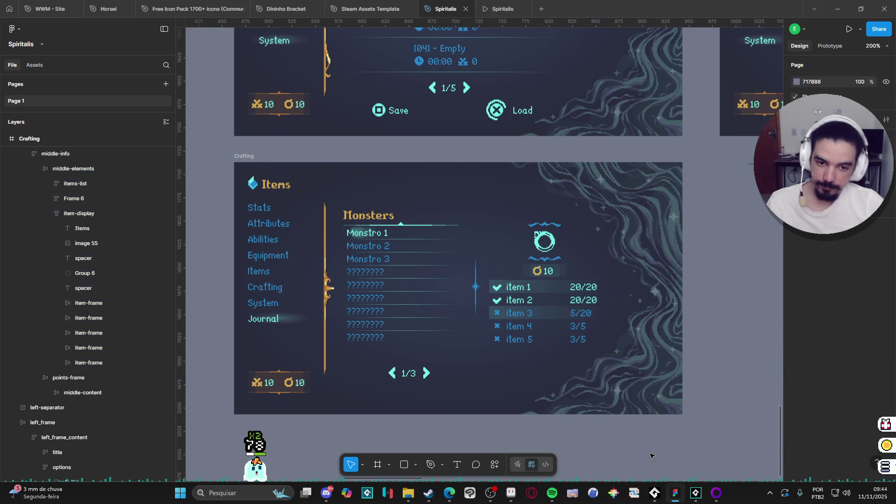
- Set the item-display frame's height to Fill so the checklist spans 175 px
double_click(555, 260)
double_click(555, 260)
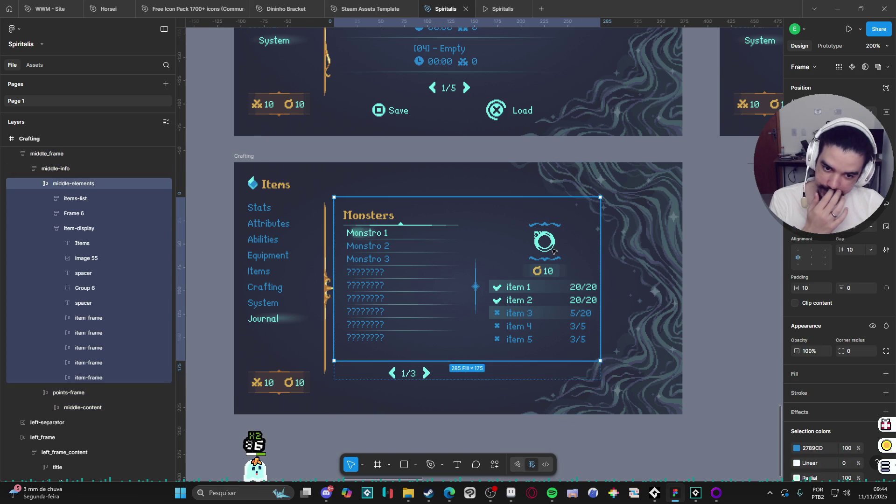
double_click(556, 258)
double_click(556, 256)
key("Escape")
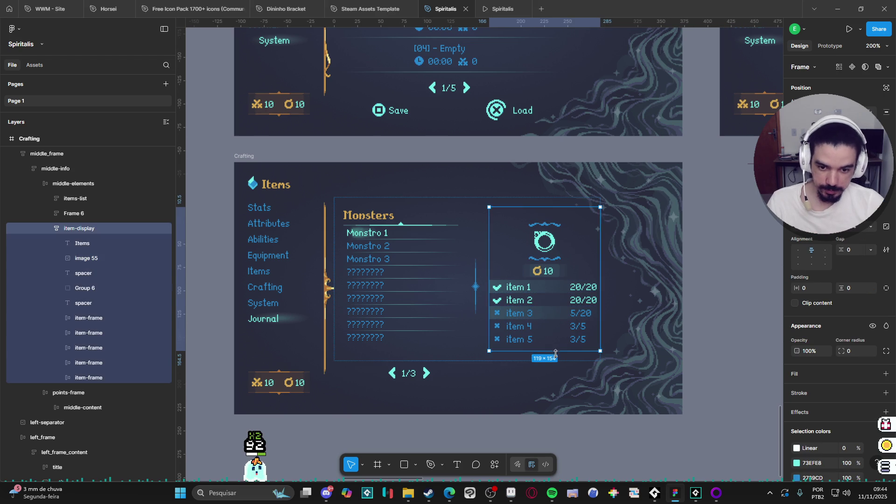
left_click(869, 227)
left_click(835, 251)
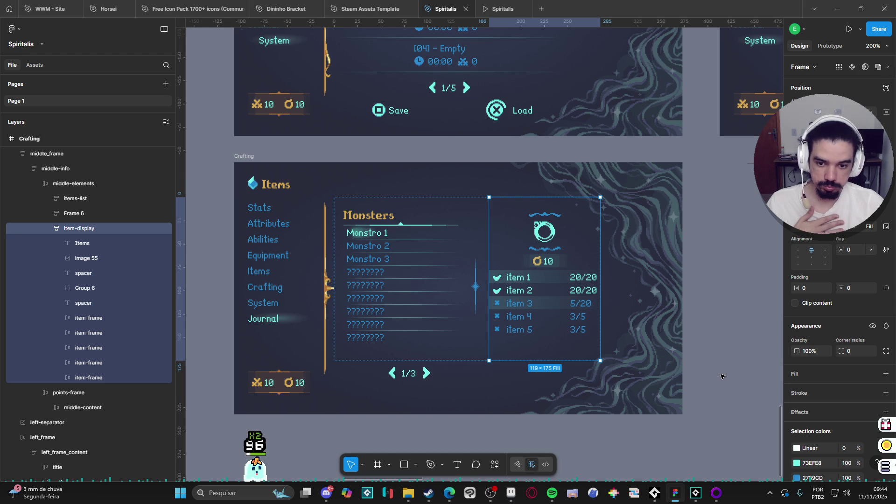
left_click(693, 392)
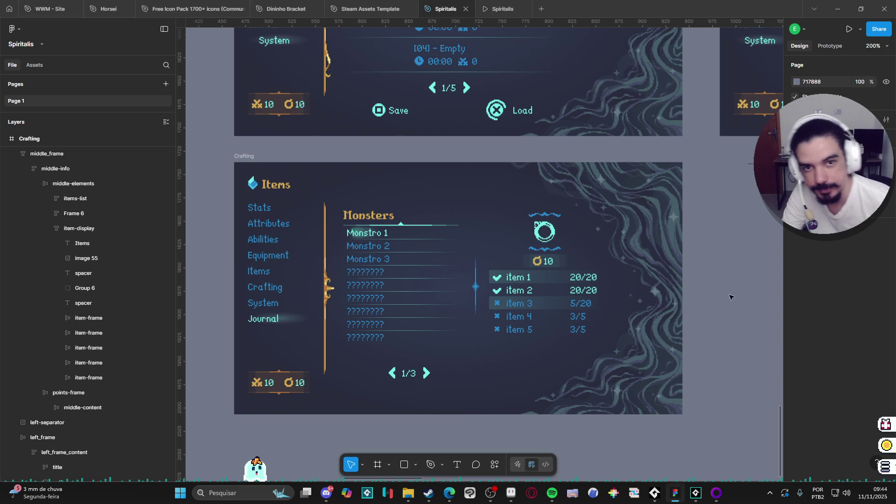
- Preview the prototype, then rename the copied Crafting frame to 'Journal'
left_click(490, 14)
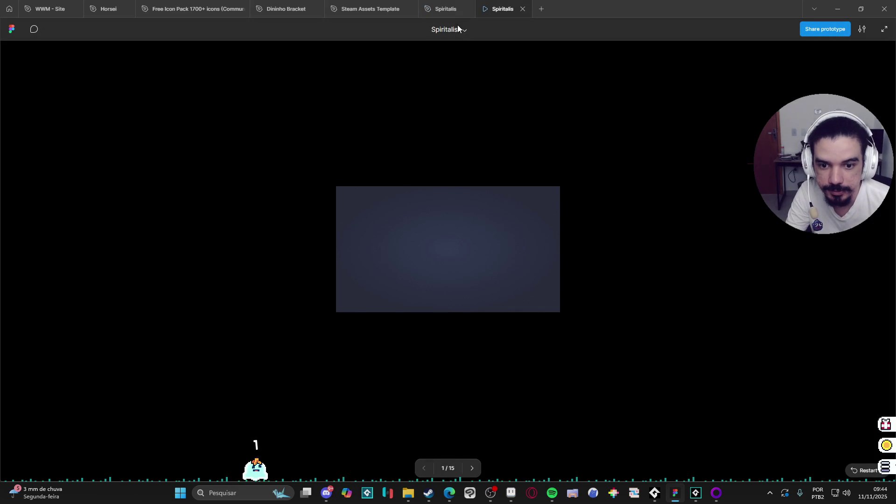
left_click(522, 9)
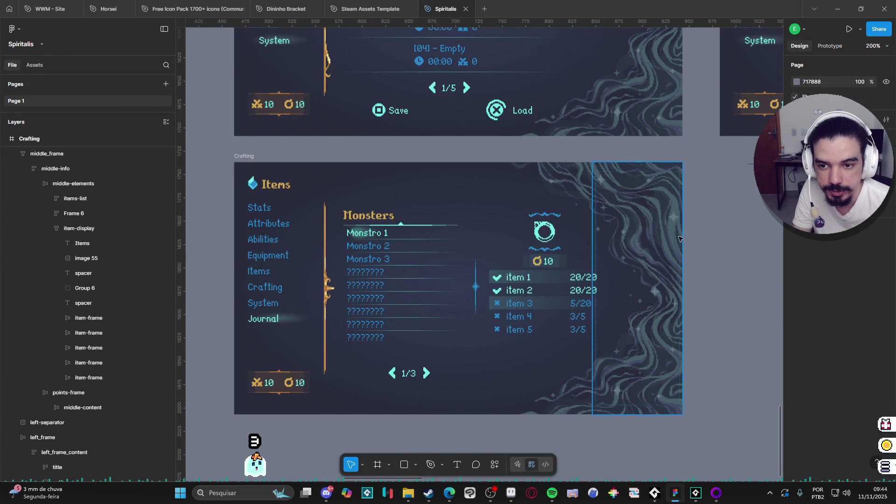
double_click(252, 157)
type("Journal")
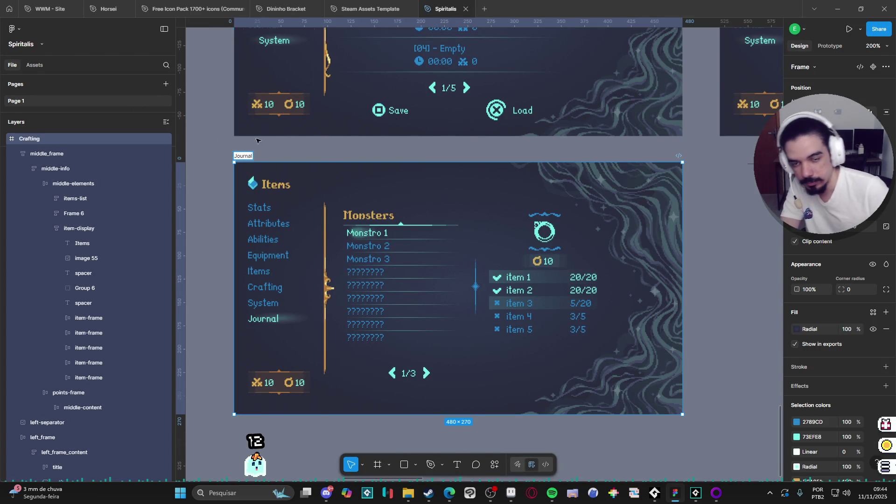
left_click(282, 191)
- Replace the header title 'Items' with 'Journal'
double_click(282, 190)
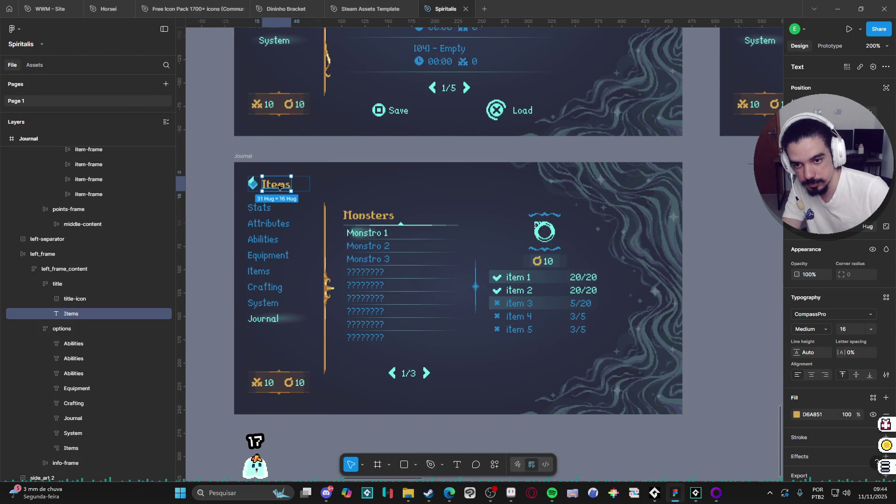
double_click(279, 186)
type("Journal")
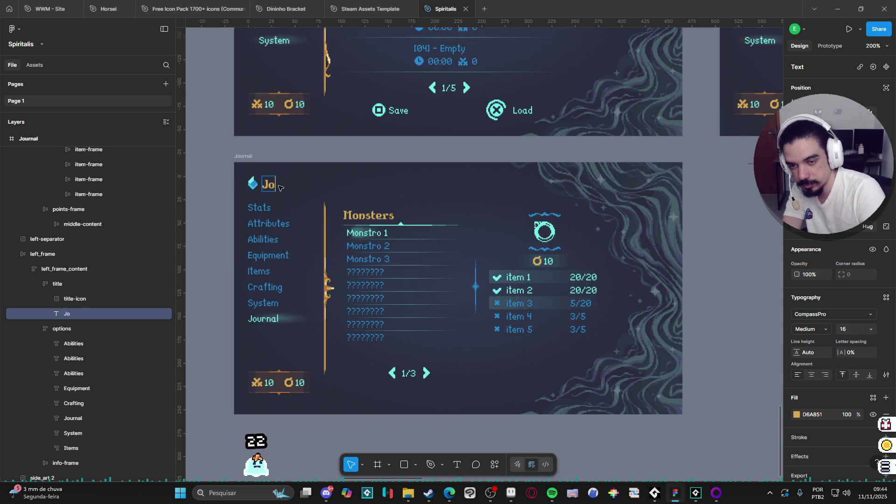
key("Escape")
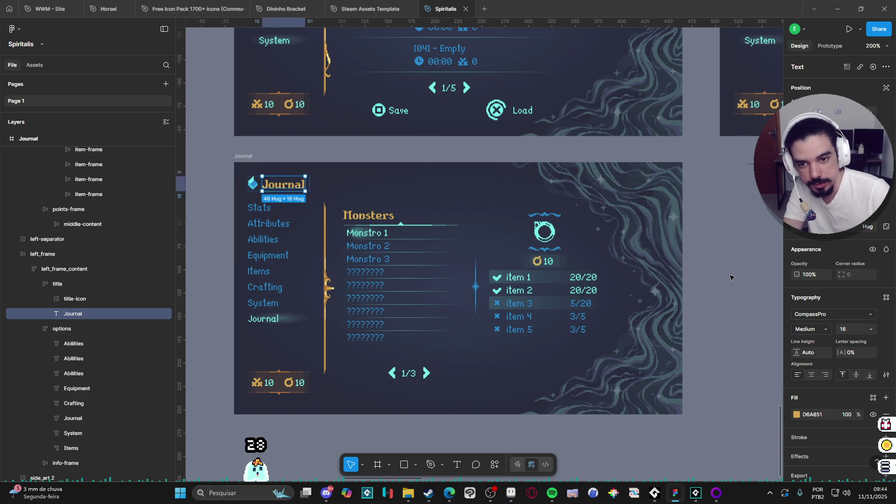
left_click(736, 283)
scroll(733, 283, "down", 3)
- Edit the Crafting frame's Items title to read Crafting
scroll(530, 326, "up", 3)
scroll(524, 271, "up", 10)
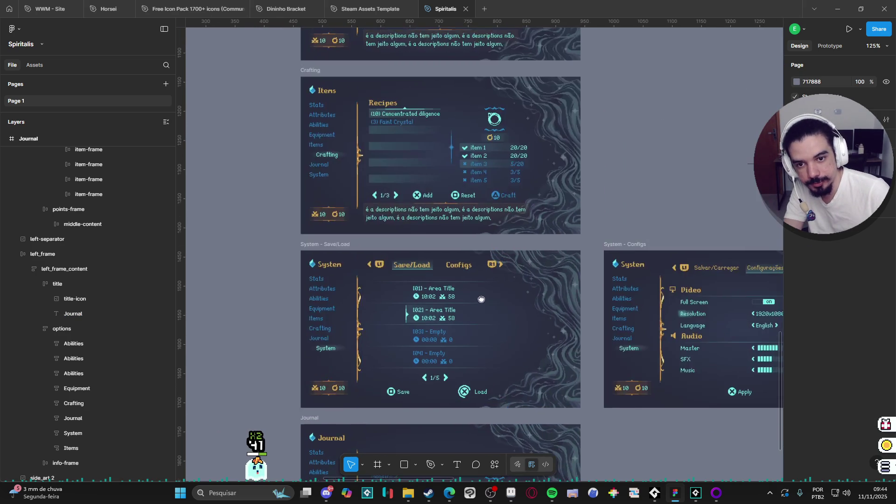
scroll(436, 353, "down", 4)
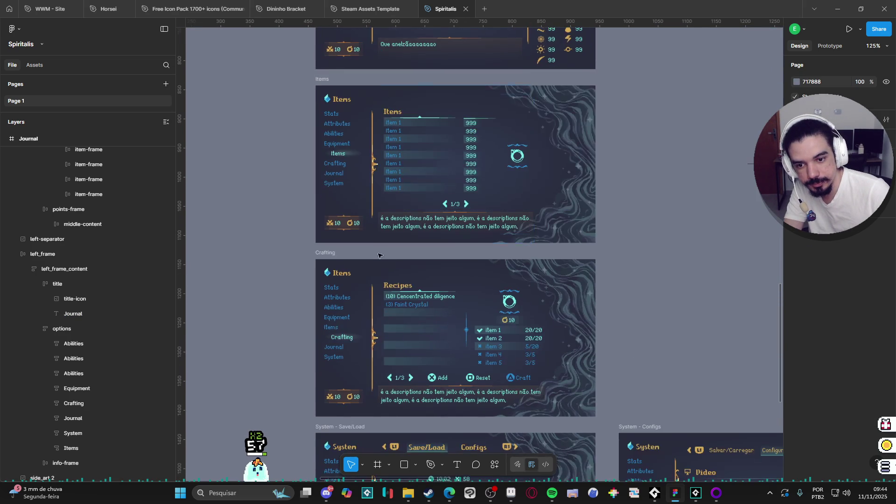
double_click(345, 275)
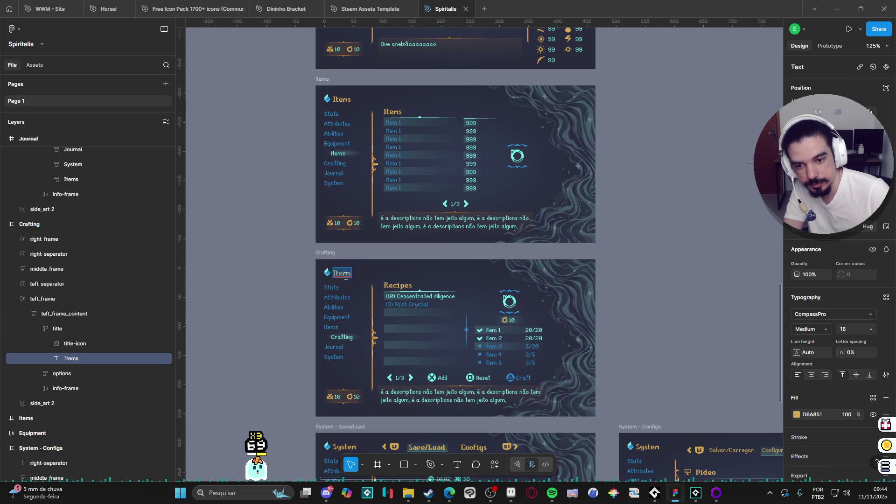
type("Crafting")
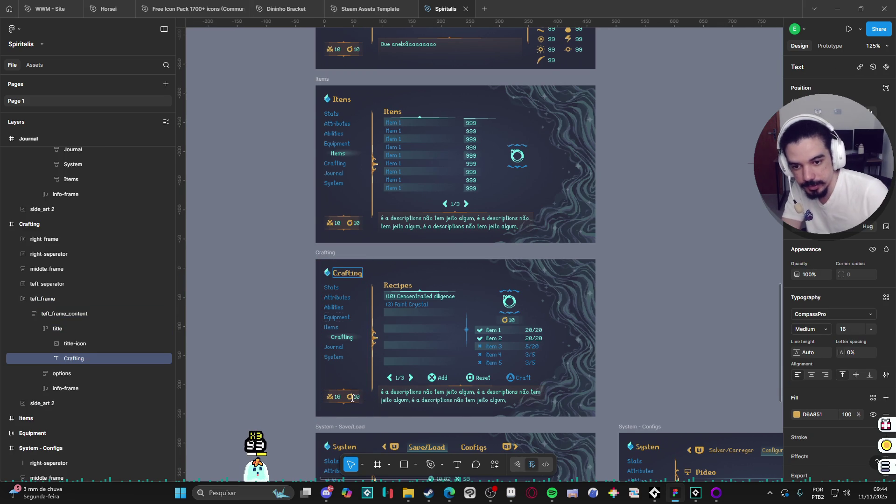
scroll(425, 190, "up", 5)
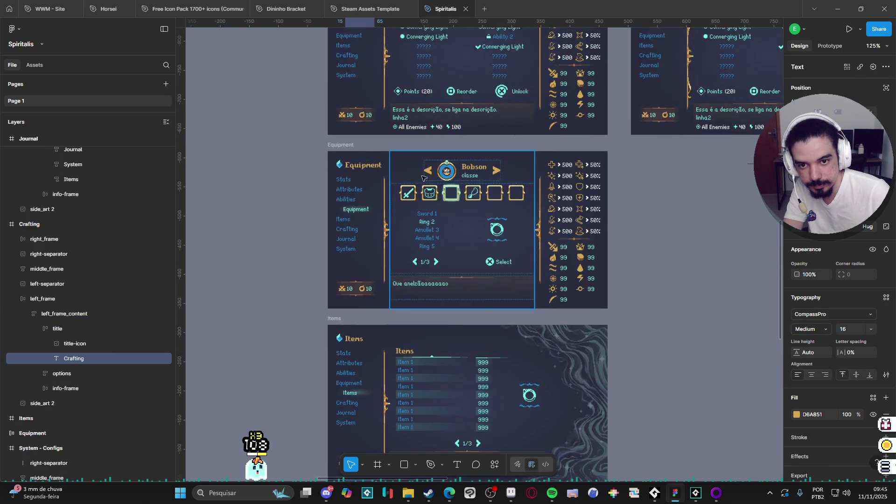
scroll(427, 190, "up", 8)
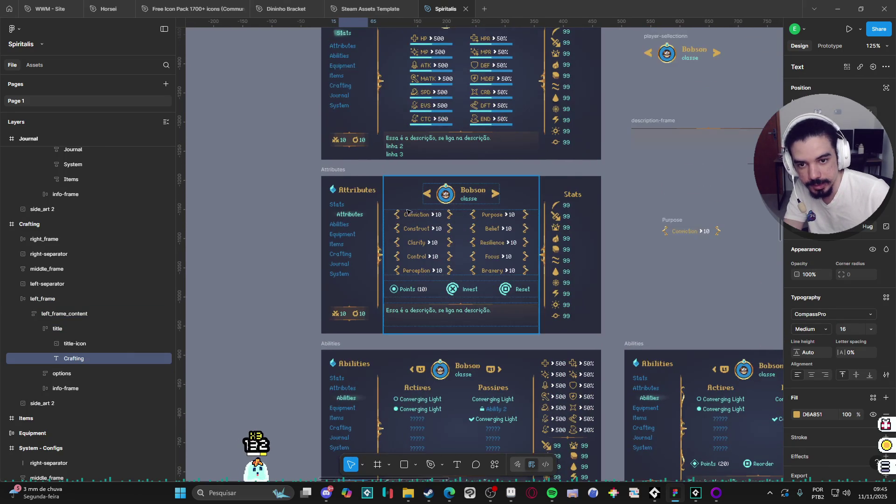
scroll(411, 280, "up", 7)
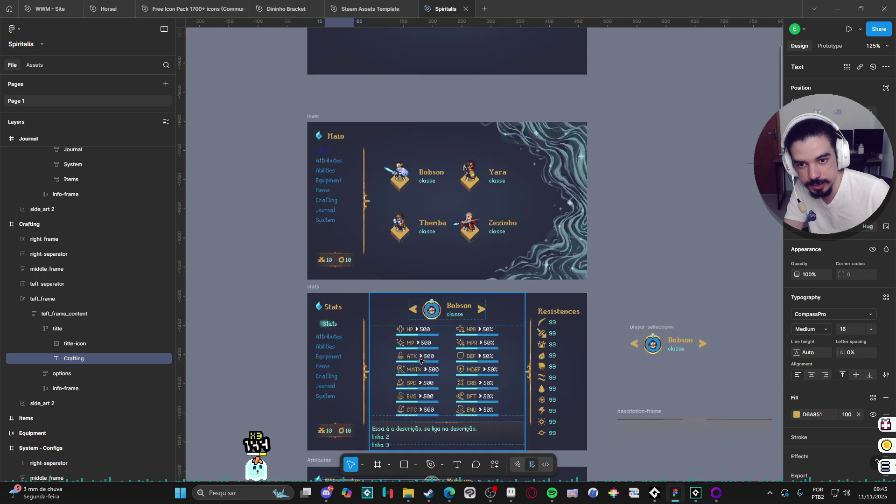
scroll(421, 357, "down", 20)
scroll(355, 327, "down", 10)
scroll(415, 327, "up", 4)
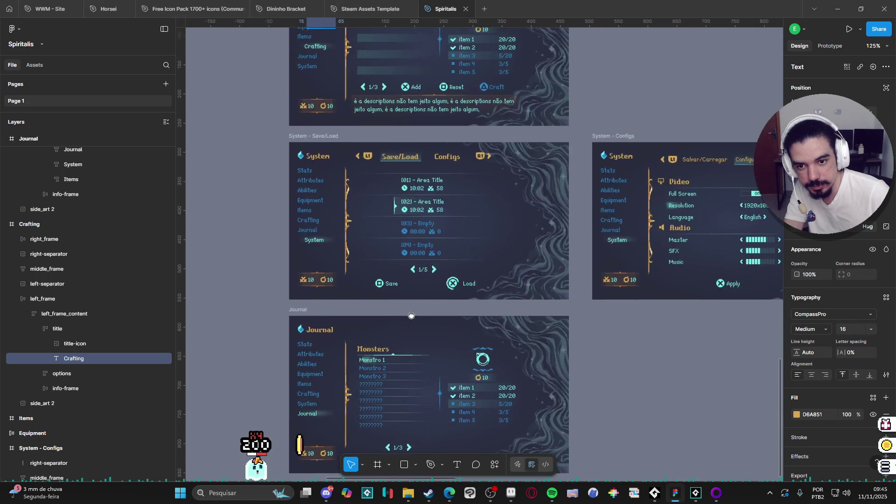
scroll(411, 316, "up", 3)
scroll(513, 262, "down", 7)
left_click(615, 224)
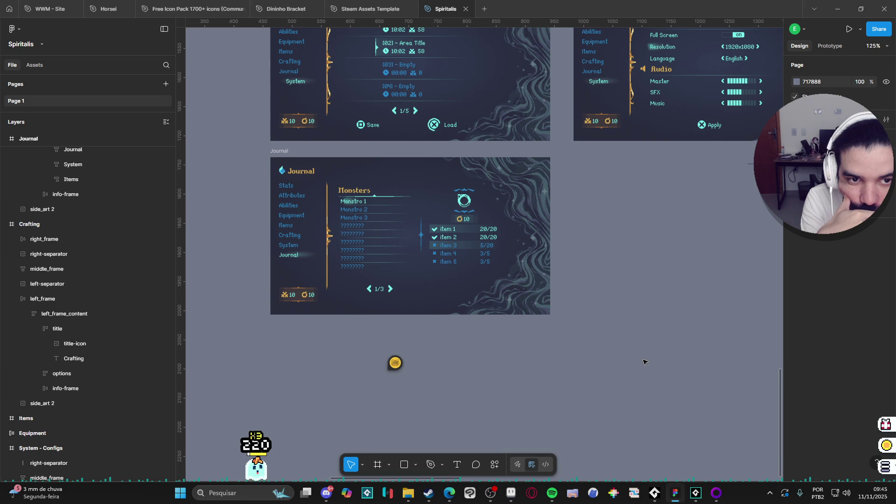
- Scroll around the canvas to review all the finished menu frames
scroll(644, 361, "up", 3)
scroll(644, 362, "right", 2)
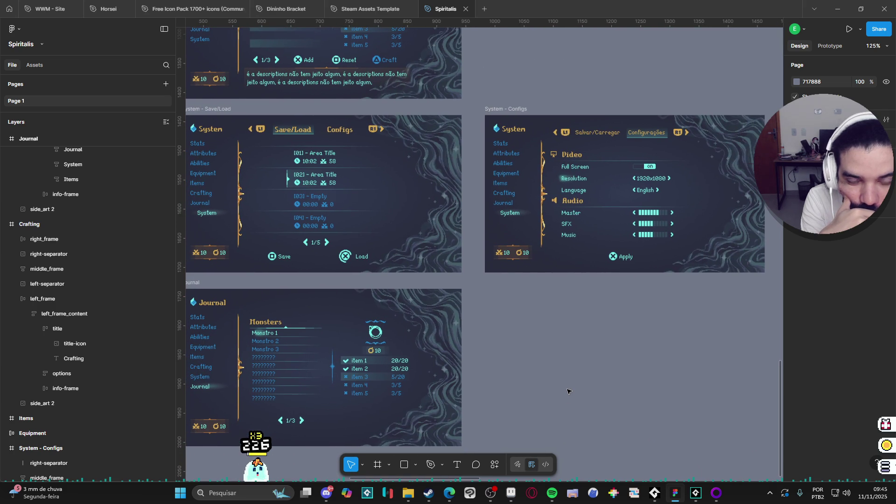
scroll(540, 362, "down", 2)
scroll(540, 362, "left", 2)
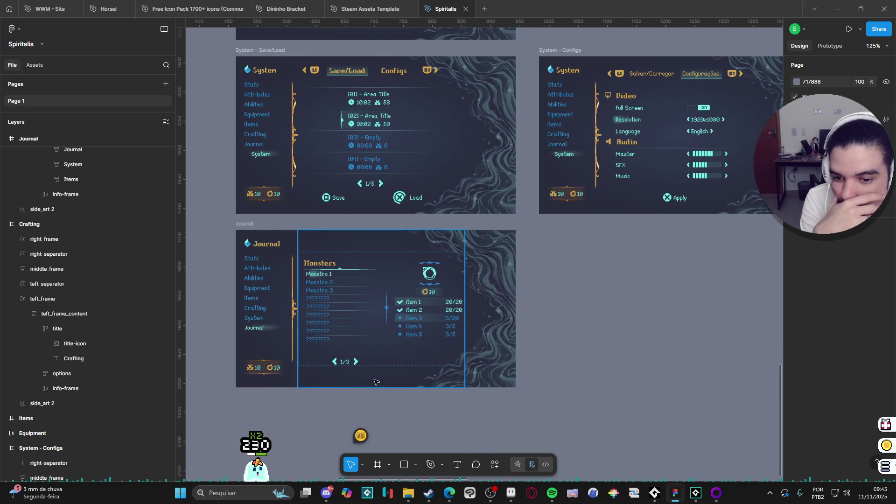
scroll(472, 368, "down", 2)
scroll(472, 368, "left", 4)
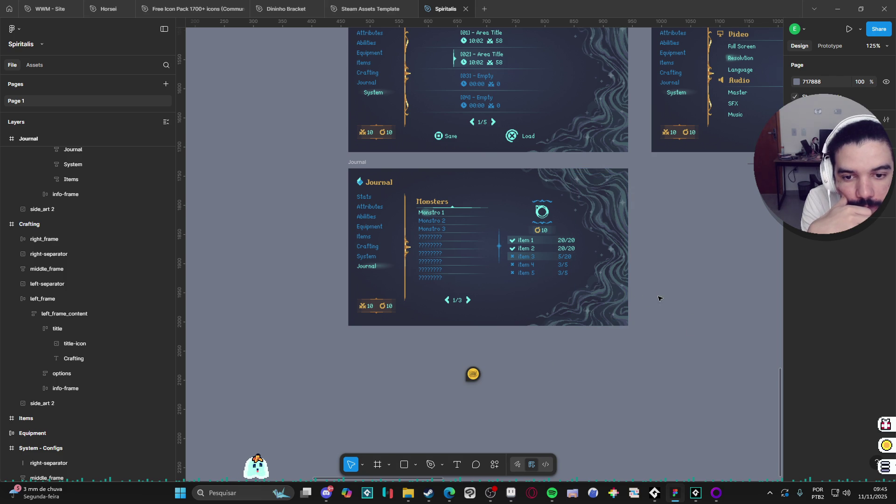
scroll(562, 293, "up", 3)
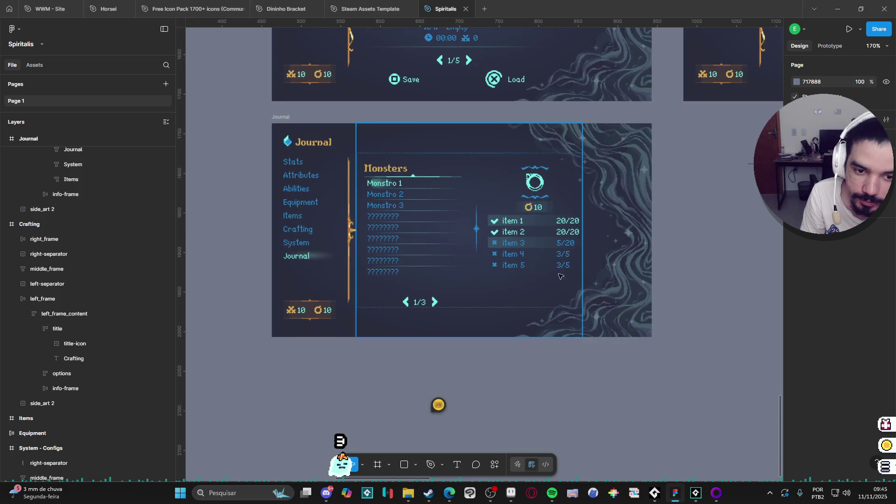
left_click(571, 284)
double_click(566, 284)
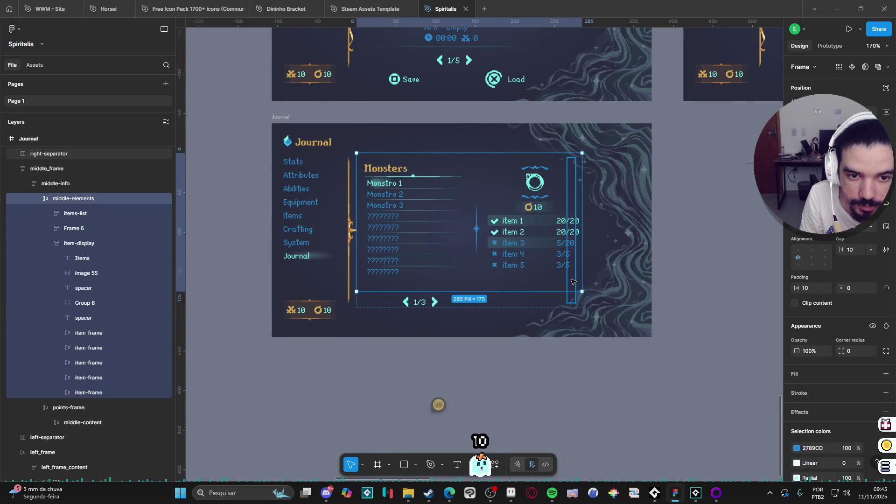
left_click(573, 282)
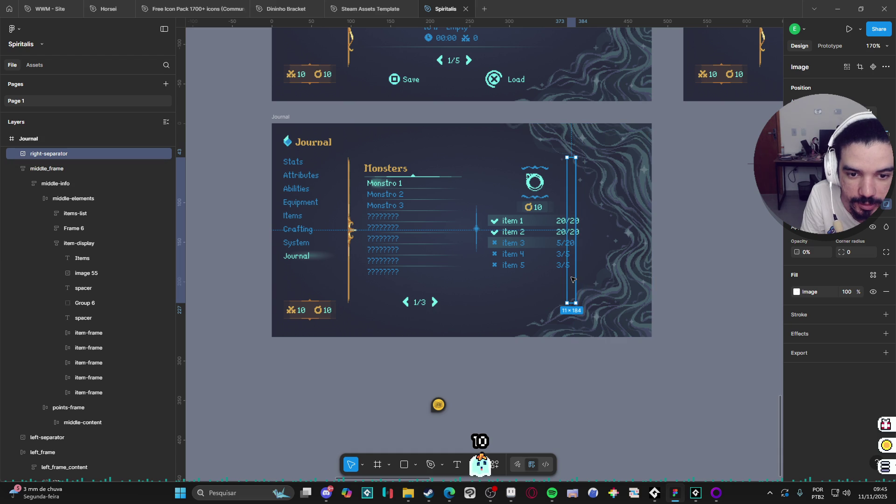
key("Escape")
left_click(557, 282)
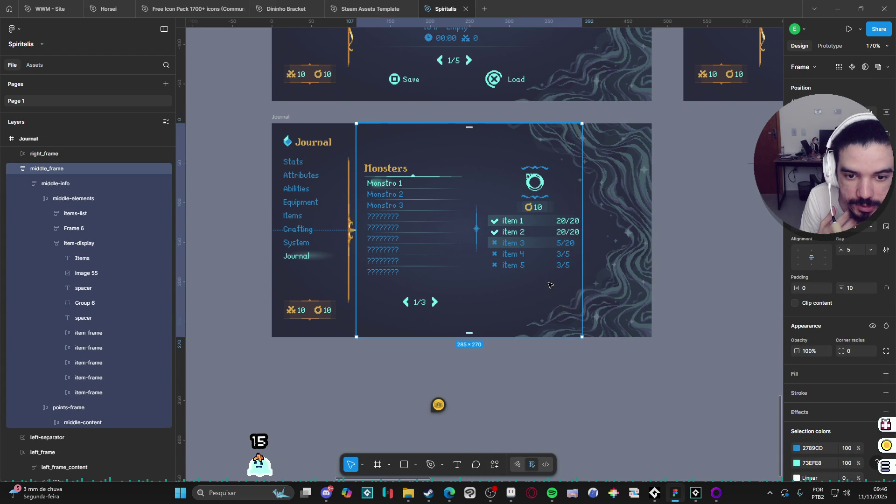
left_click(582, 370)
scroll(582, 370, "up", 2, "ctrl")
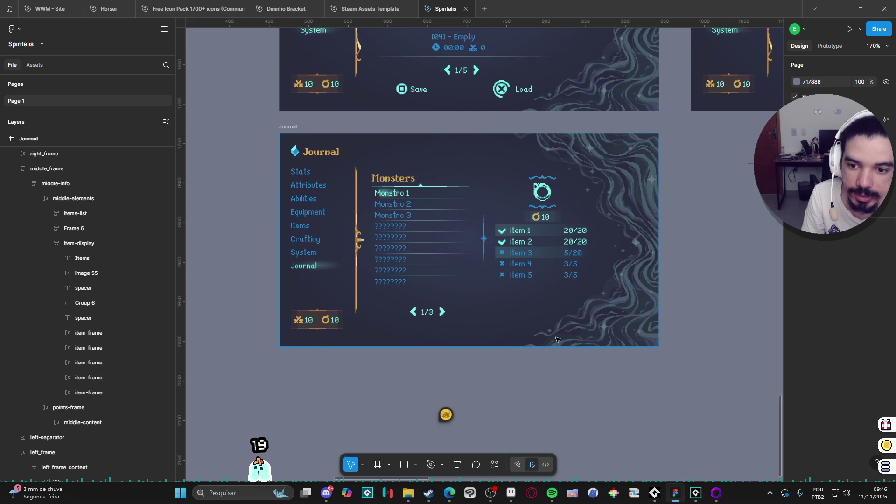
left_click_drag(590, 296, 613, 344)
scroll(612, 344, "up", 1, "ctrl")
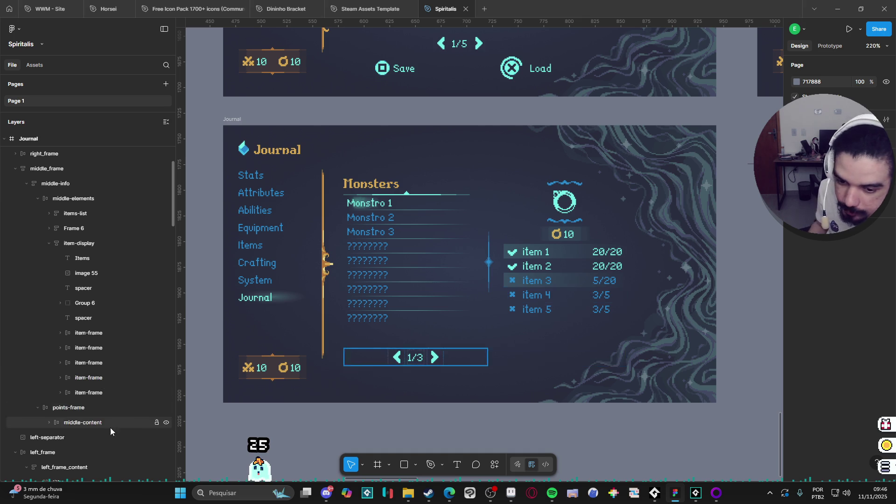
left_click(717, 494)
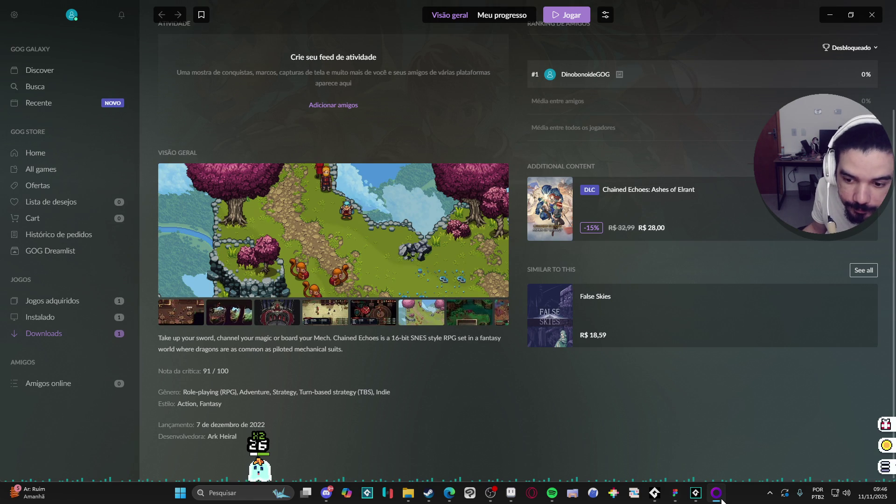
left_click(721, 500)
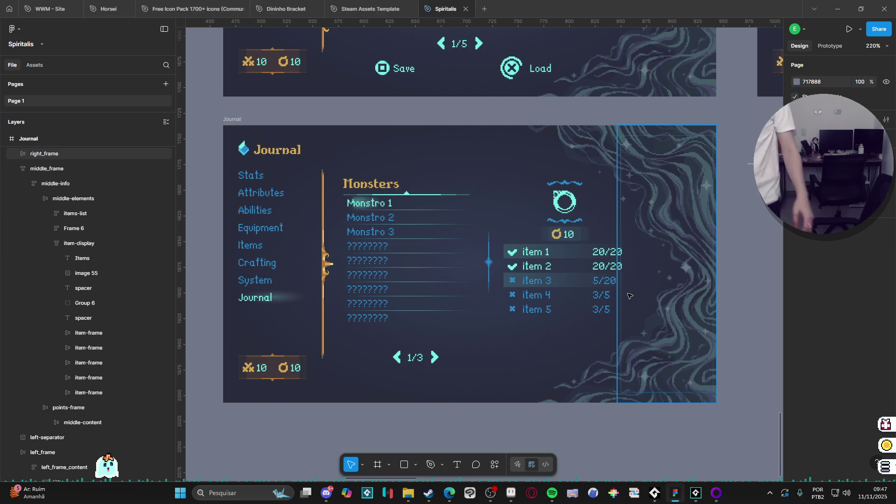
left_click(564, 179)
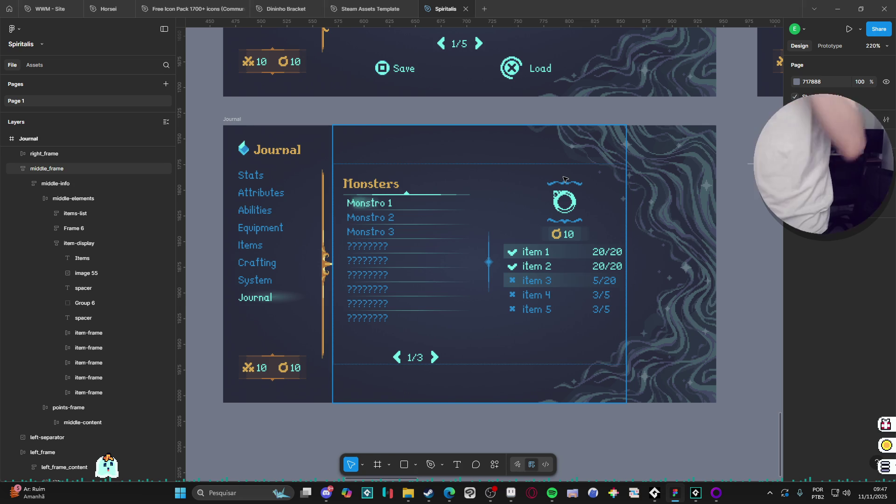
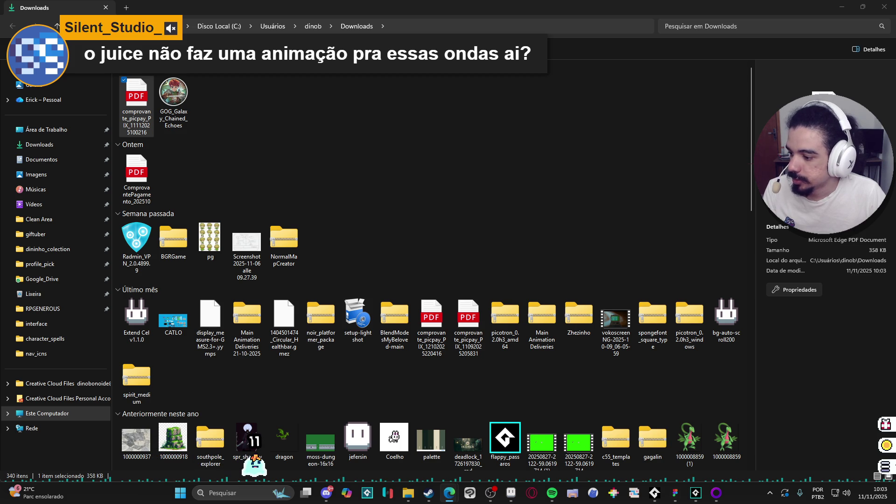
- Open the newest PDF in the Downloads folder, then Alt+Tab back to the Spiritalis Figma file
left_click(842, 6)
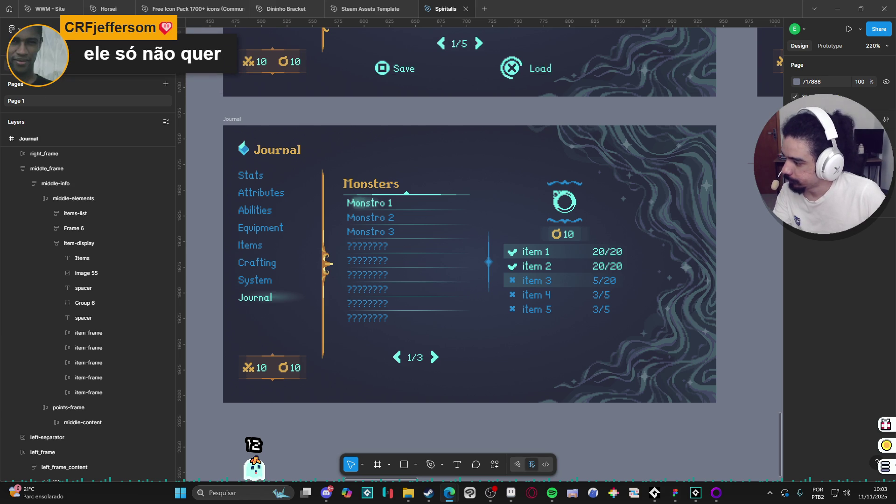
mouse_move(410, 495)
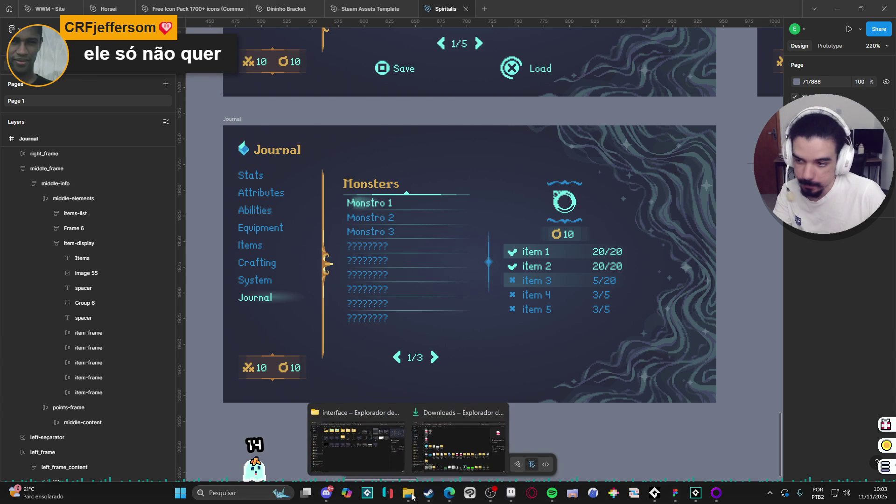
mouse_move(371, 448)
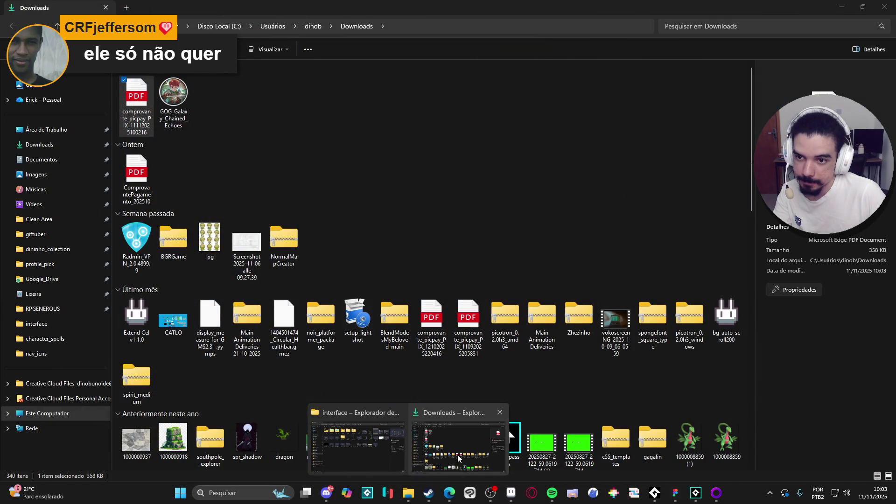
left_click(458, 458)
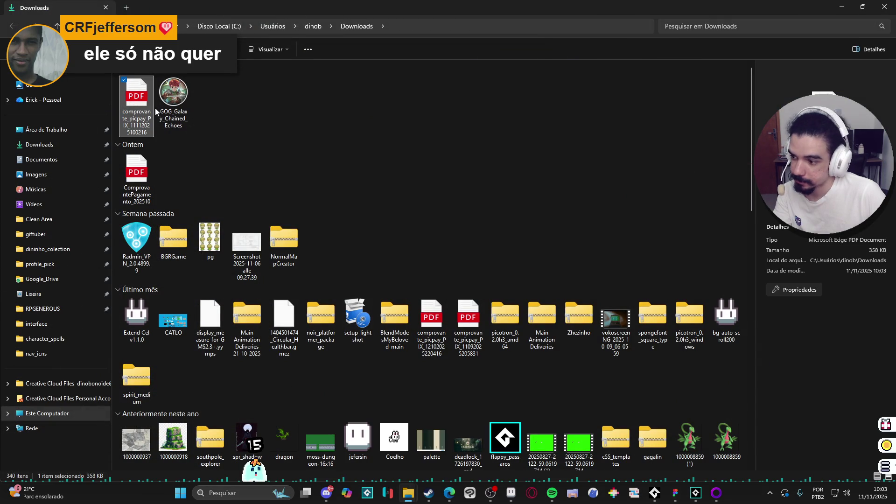
double_click(132, 105)
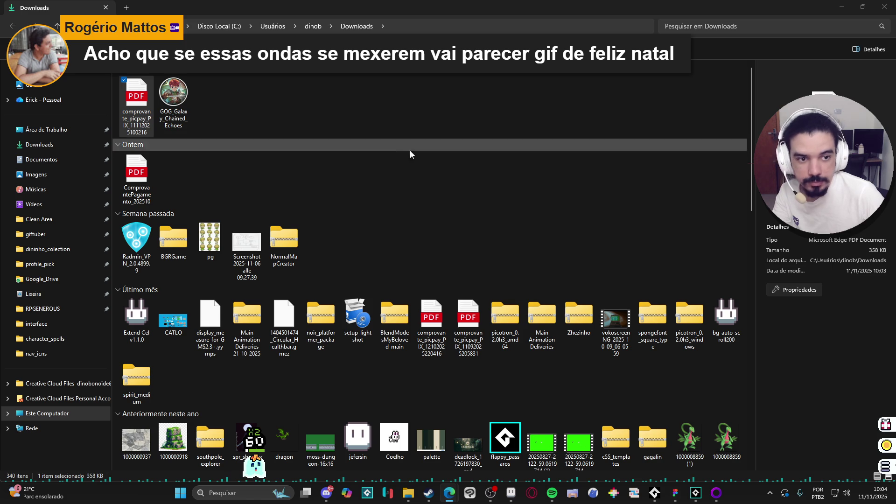
key("alt+Tab")
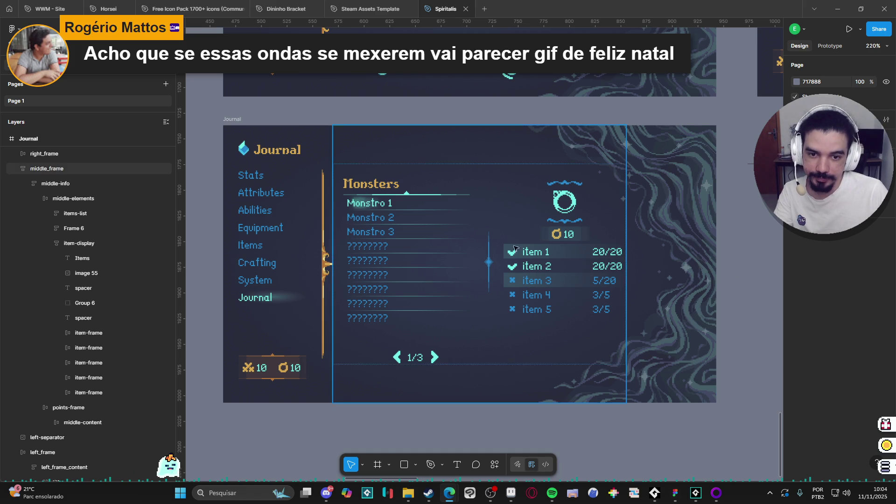
left_click(379, 208)
double_click(380, 208)
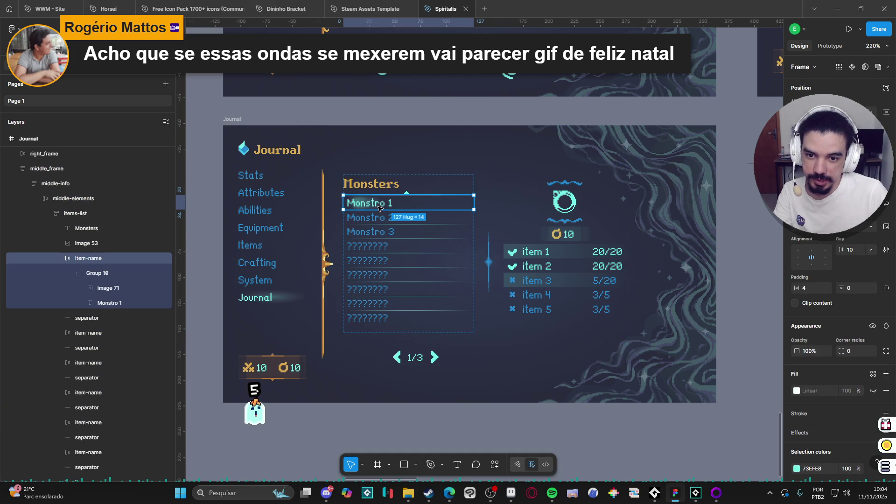
left_click(477, 117)
scroll(477, 222, "down", 5)
scroll(508, 233, "up", 1)
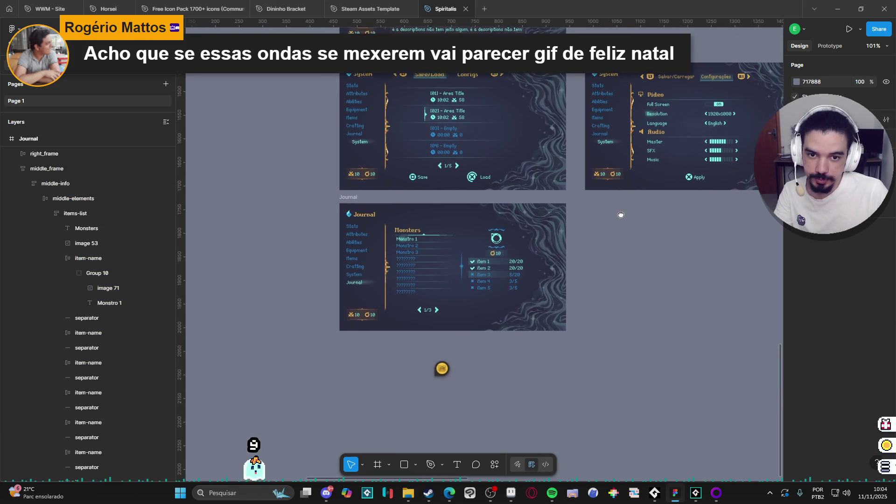
left_click(351, 201)
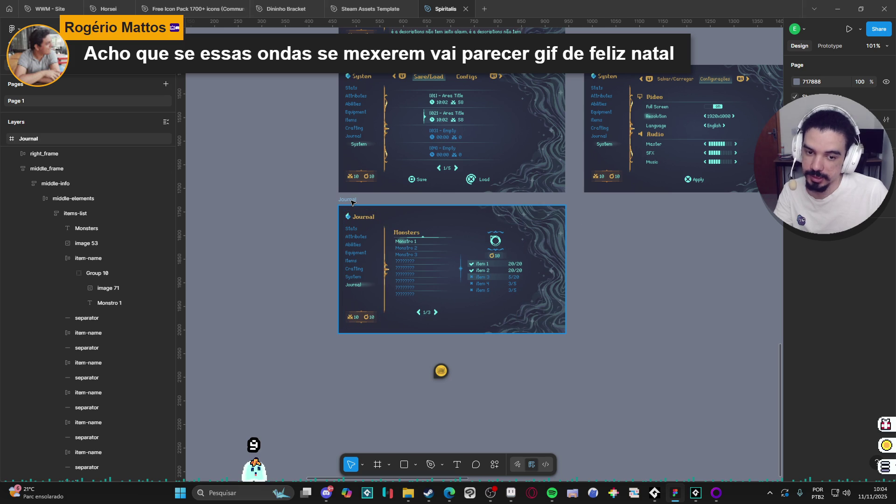
scroll(431, 307, "up", 3)
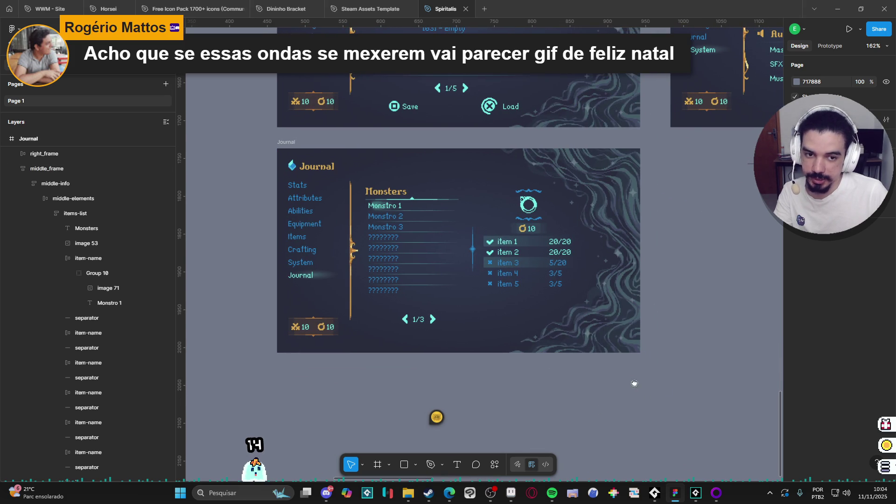
scroll(635, 382, "right", 1)
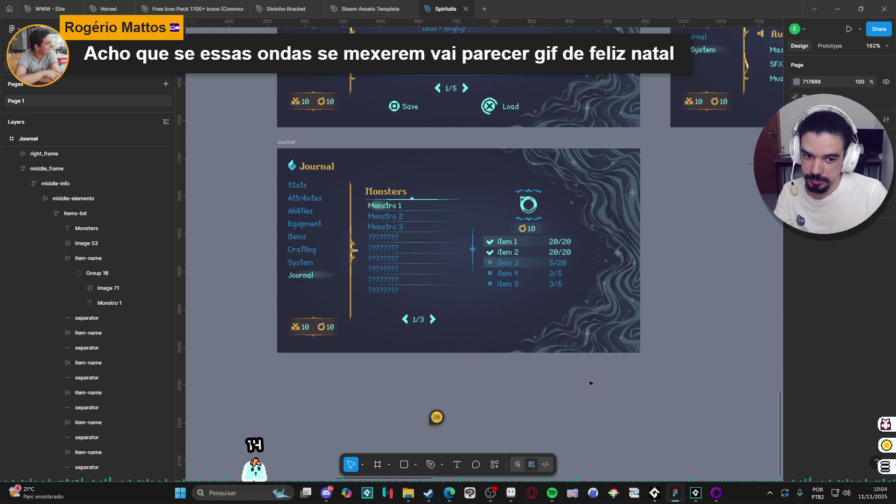
scroll(590, 384, "down", 4)
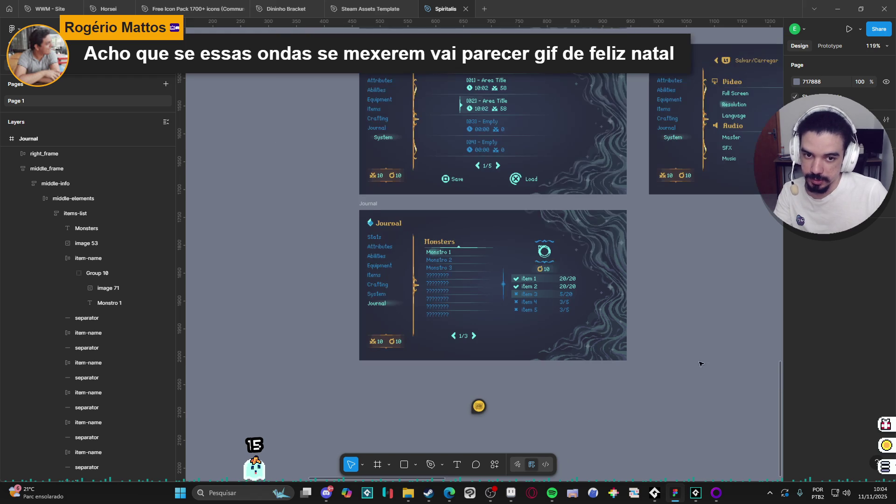
left_click_drag(550, 374, 552, 373)
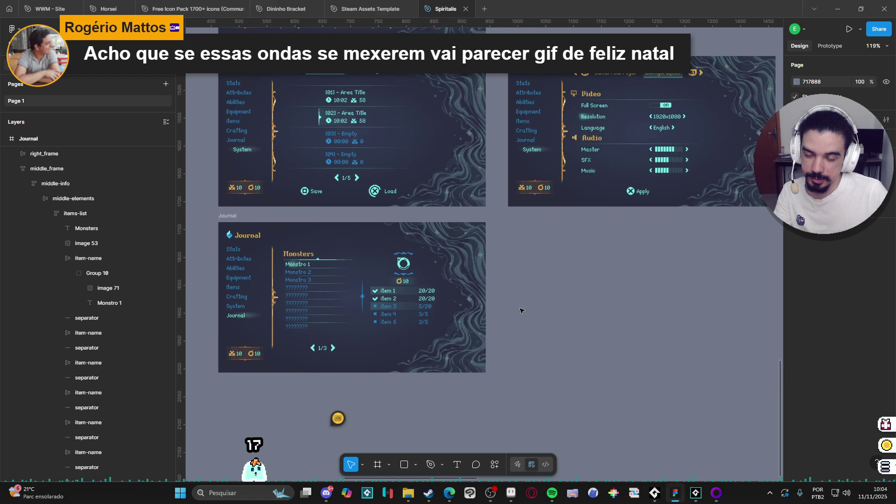
scroll(562, 316, "up", 4)
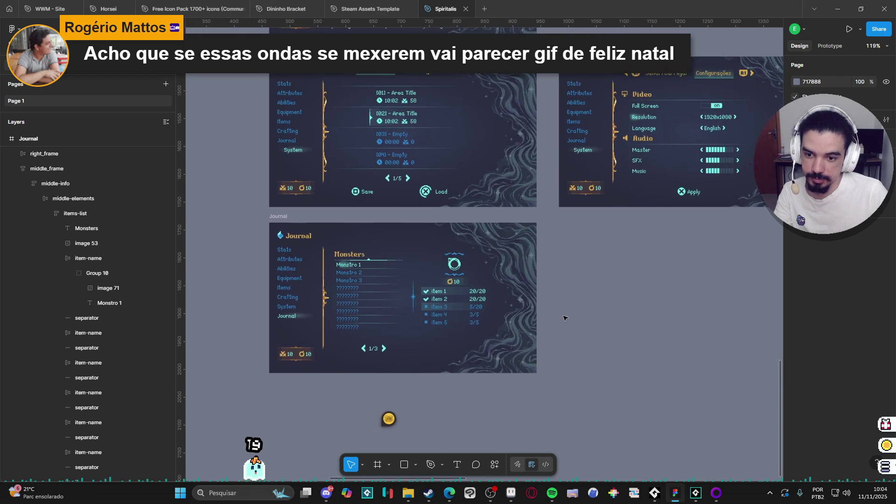
left_click_drag(574, 345, 694, 326)
scroll(690, 326, "right", 2)
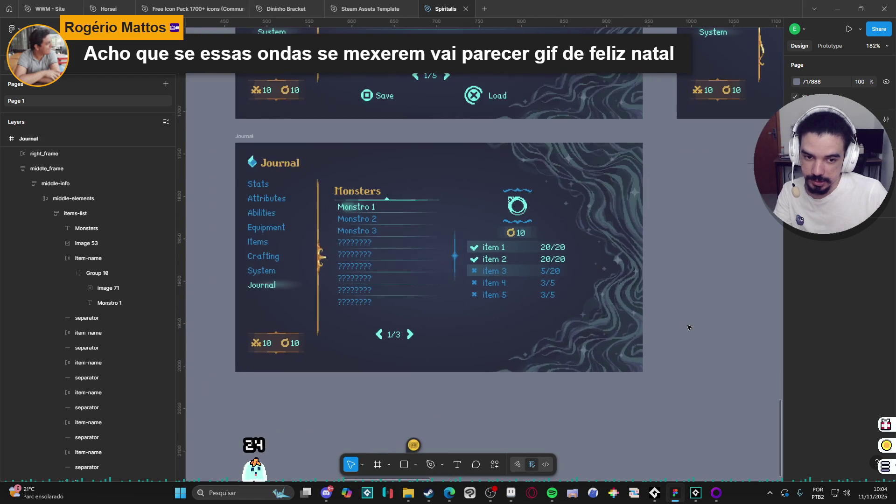
scroll(687, 321, "down", 2)
scroll(688, 321, "up", 4)
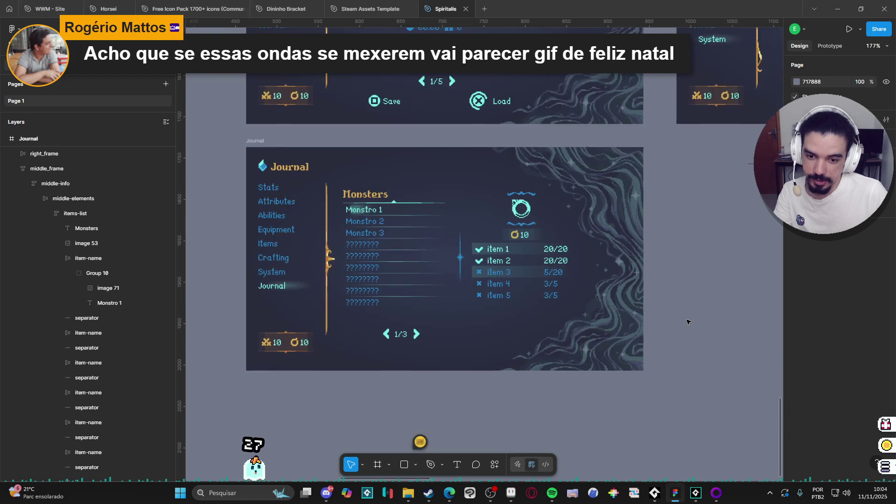
scroll(691, 322, "down", 1)
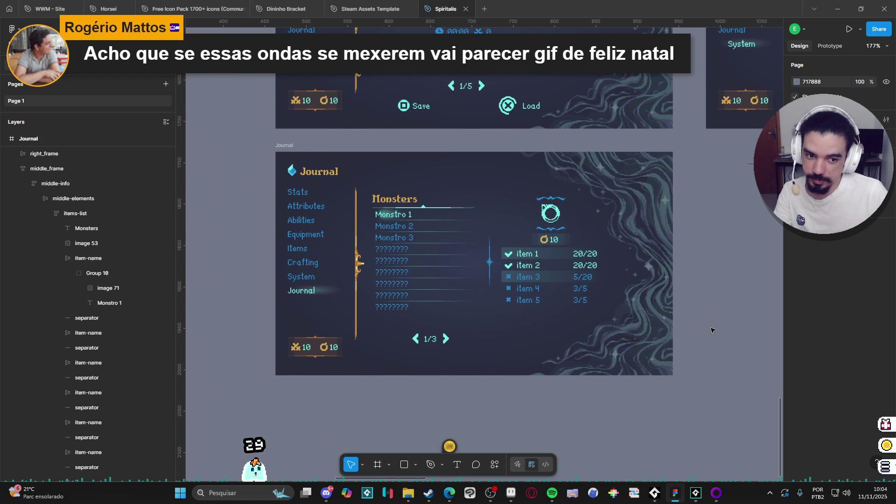
scroll(694, 316, "up", 2)
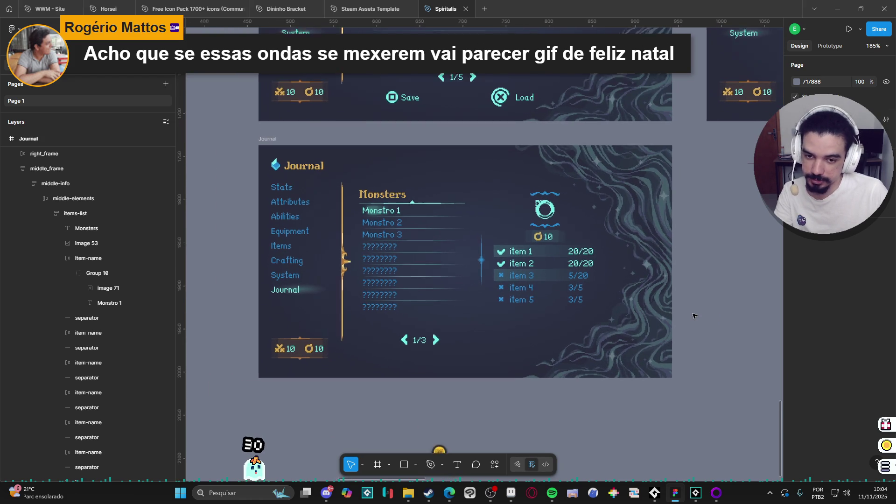
scroll(694, 316, "down", 3)
left_click(641, 200)
left_click(695, 247)
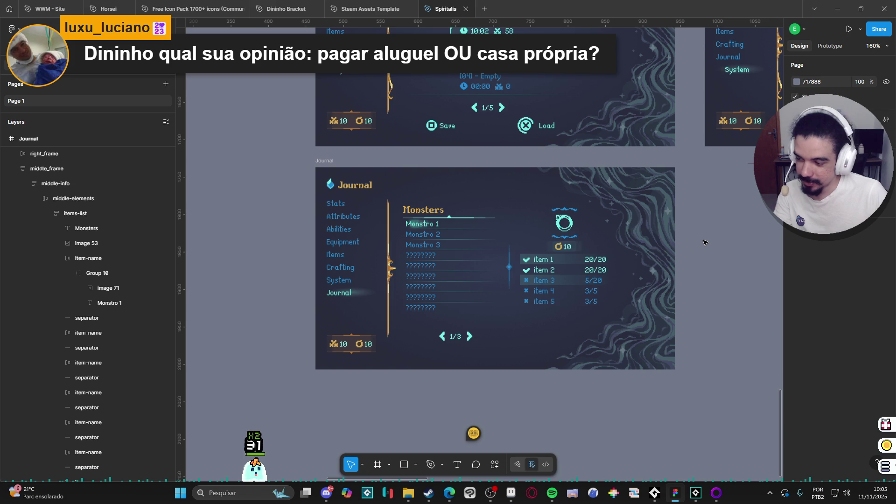
scroll(680, 254, "up", 3, "ctrl")
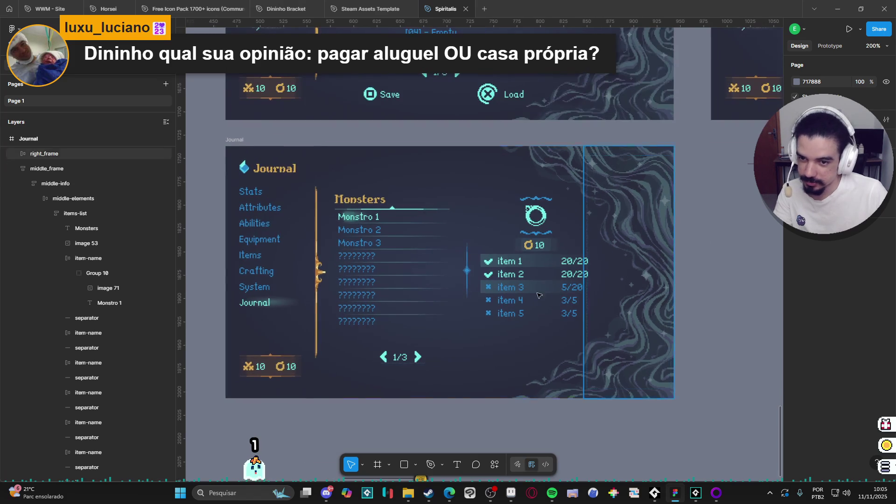
left_click_drag(420, 304, 492, 318)
scroll(492, 317, "down", 1)
scroll(481, 310, "up", 2, "ctrl")
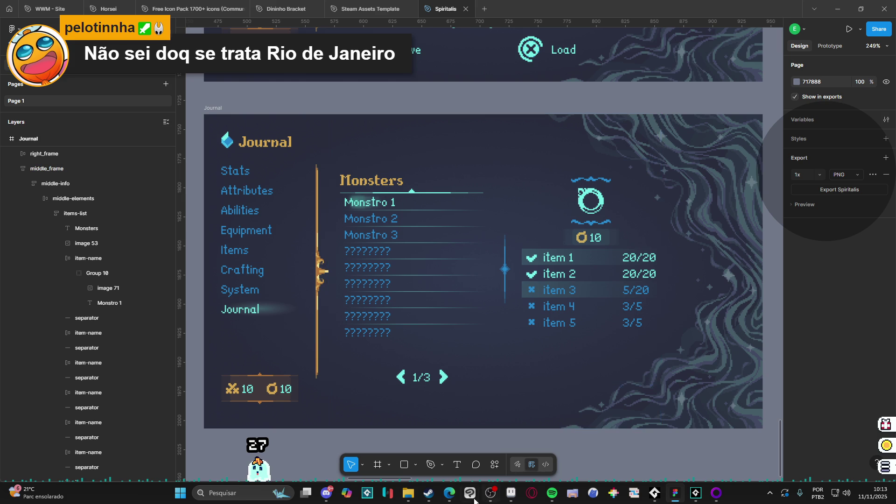
- Search the Steam store for 'infernax' and open the Infernax game page
left_click(430, 495)
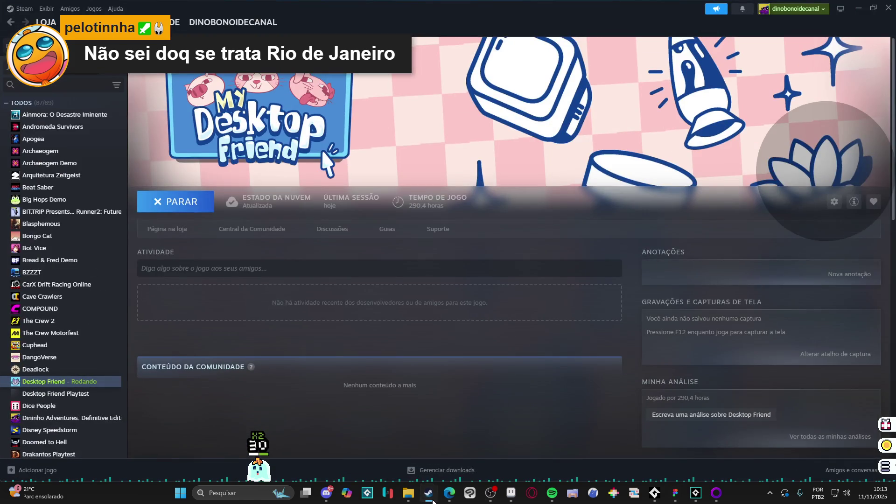
left_click(433, 499)
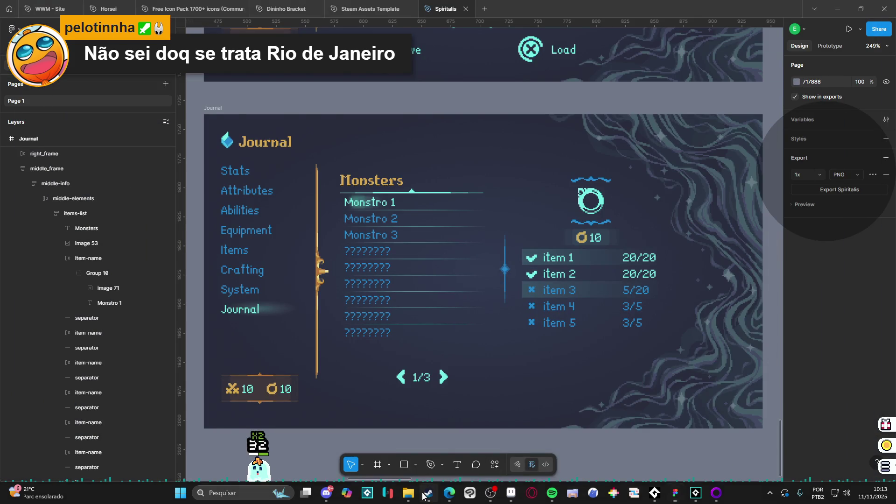
left_click(425, 495)
left_click(46, 22)
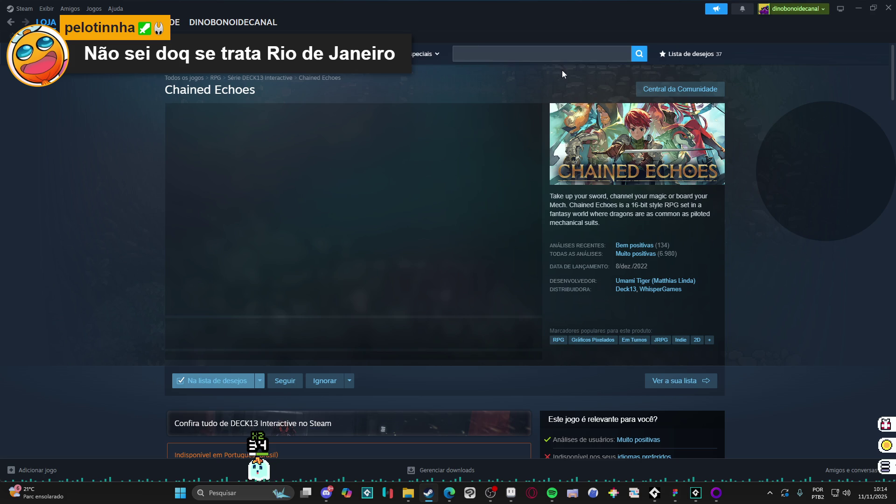
left_click(555, 55)
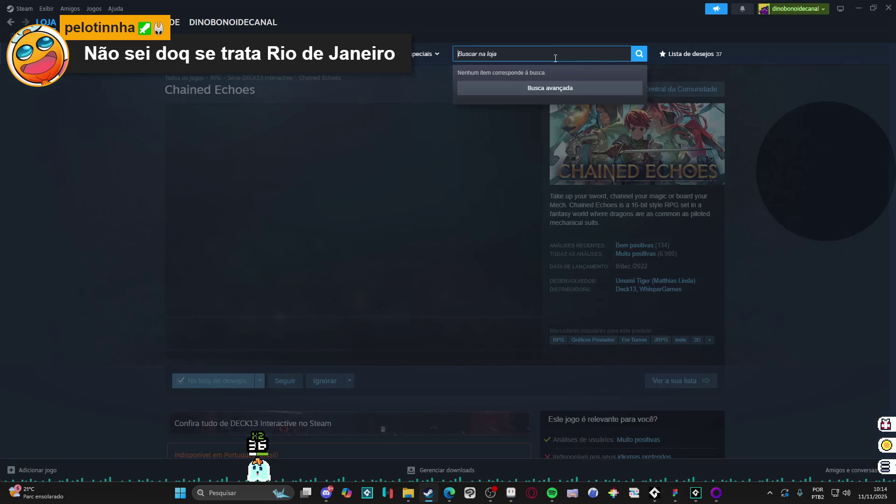
type("infernax")
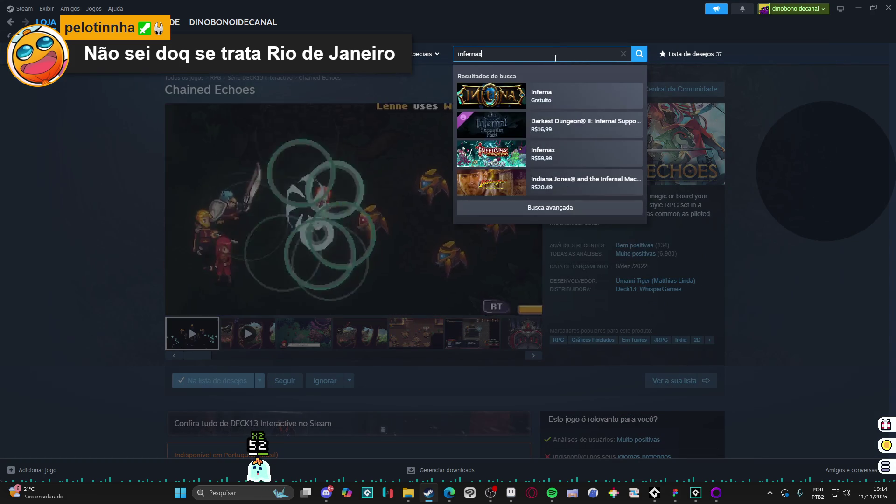
left_click(567, 99)
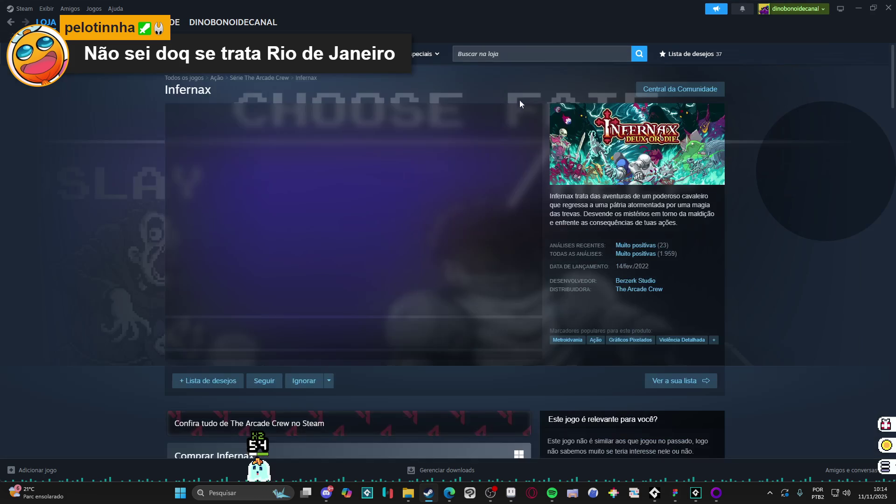
- Browse the Infernax screenshots, including the pink castle, Cervul Upgrades and boss shots, at full size
left_click(288, 343)
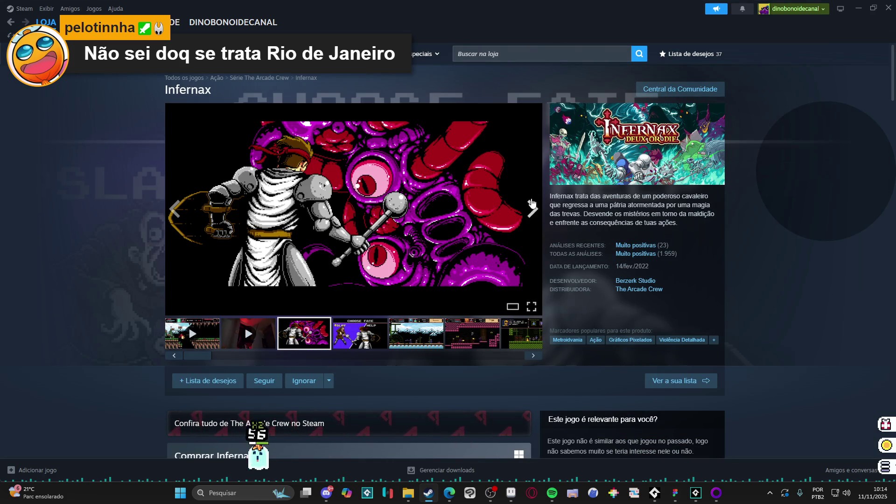
left_click(534, 214)
left_click(534, 215)
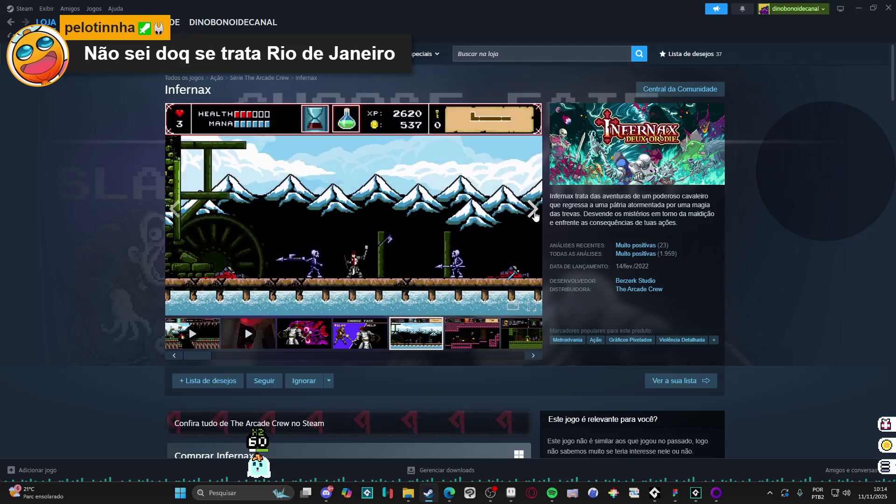
left_click(535, 216)
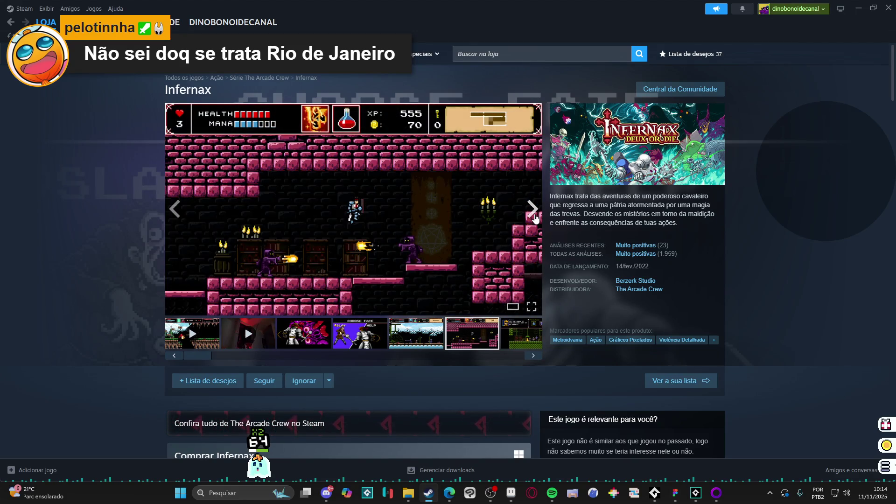
left_click(534, 218)
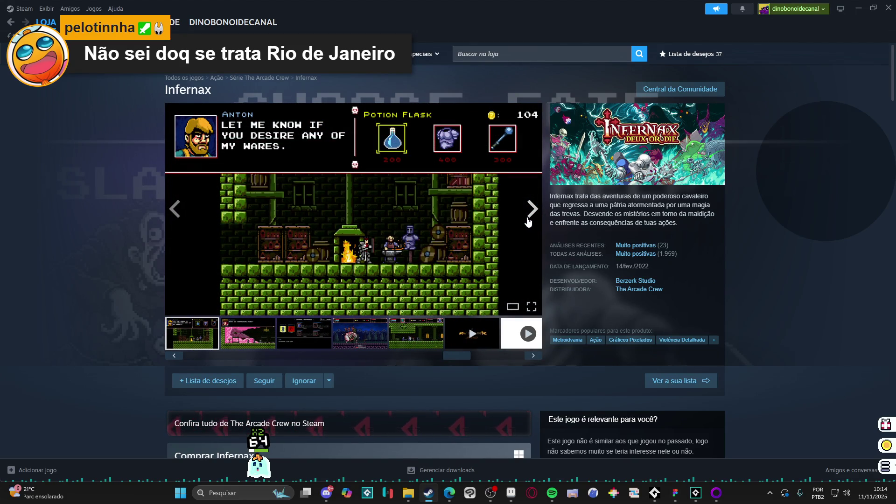
left_click(528, 222)
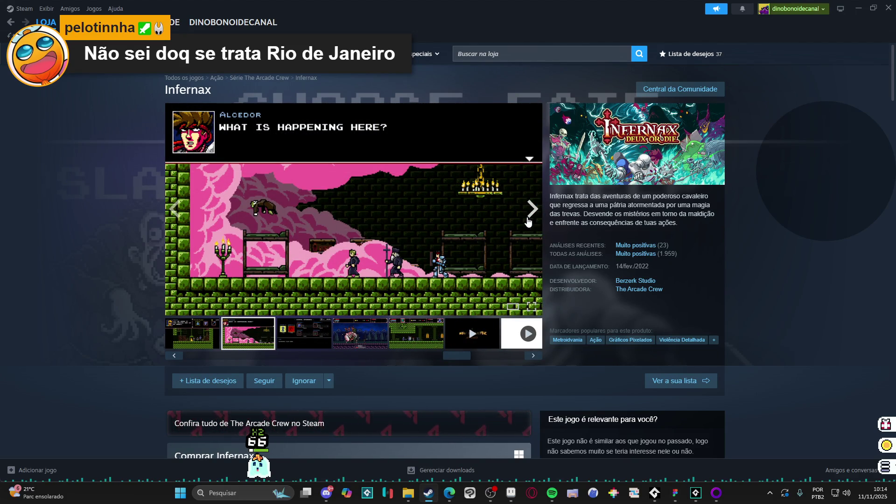
left_click(528, 221)
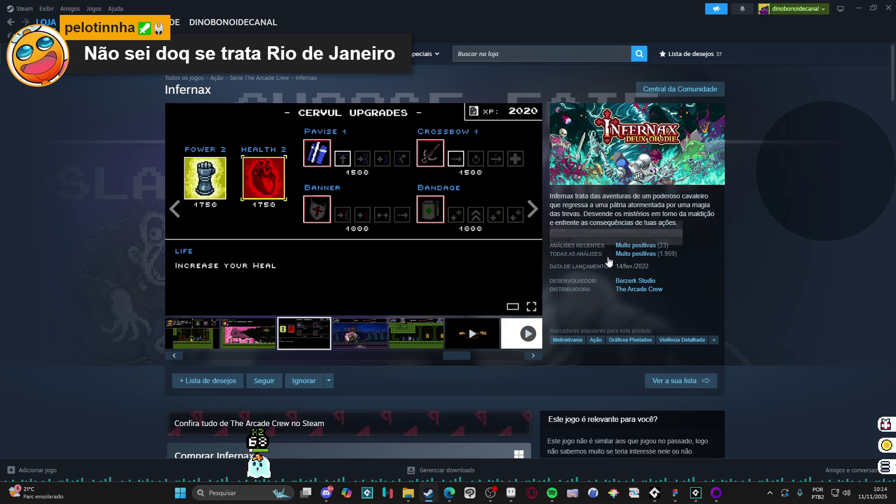
left_click(503, 212)
left_click(757, 265)
left_click(759, 267)
left_click(759, 267)
left_click(759, 267)
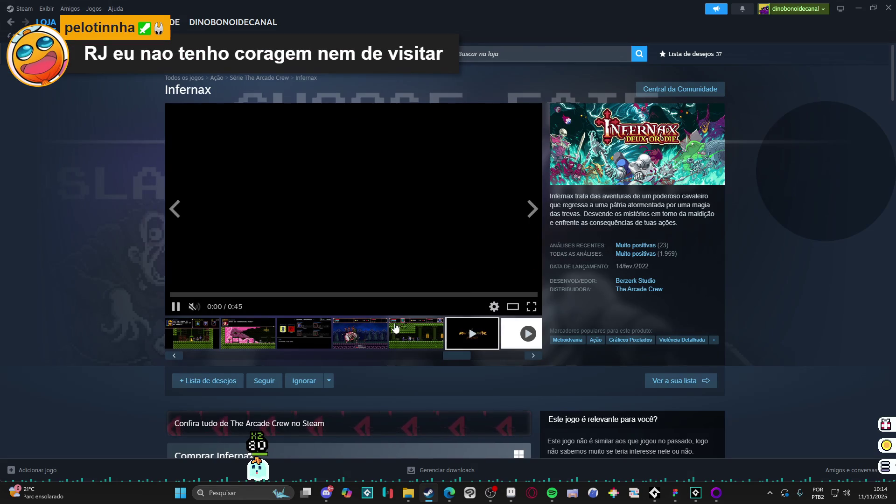
- Start the Infernax trailer and pause it a few seconds in
left_click(232, 358)
left_click_drag(232, 358, 159, 368)
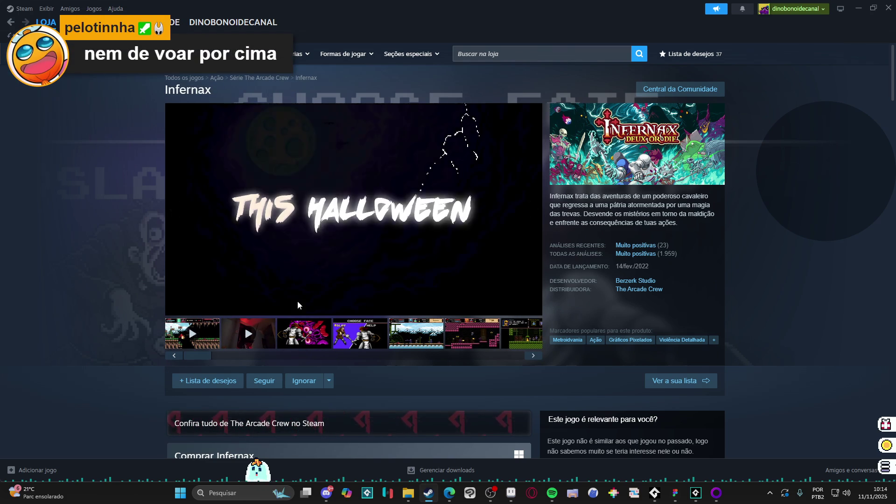
left_click(336, 206)
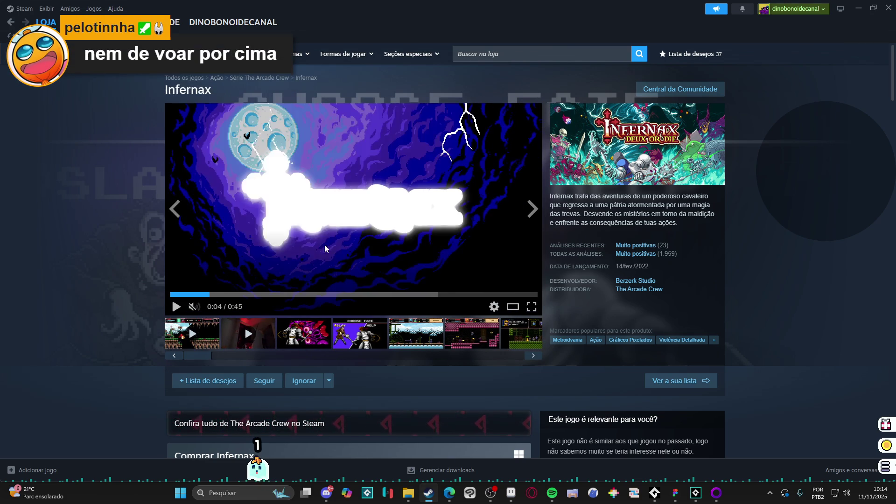
- Resume the Infernax trailer and pause it near its end
left_click(306, 232)
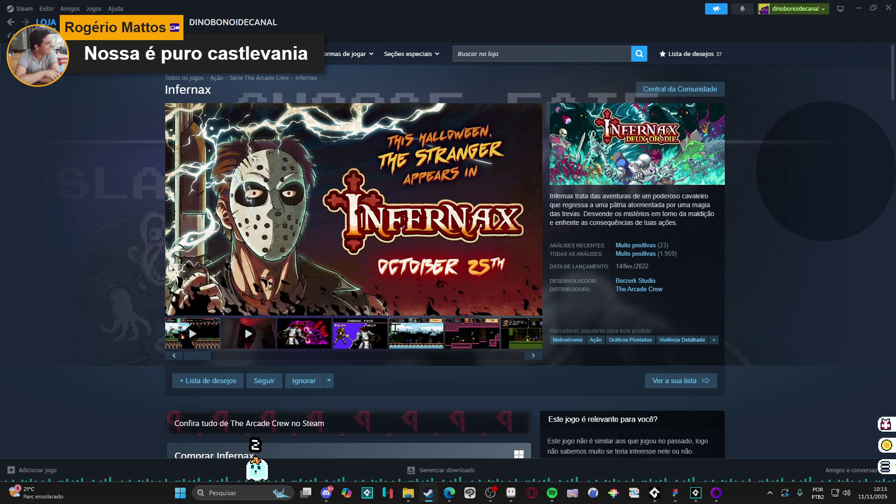
left_click(176, 306)
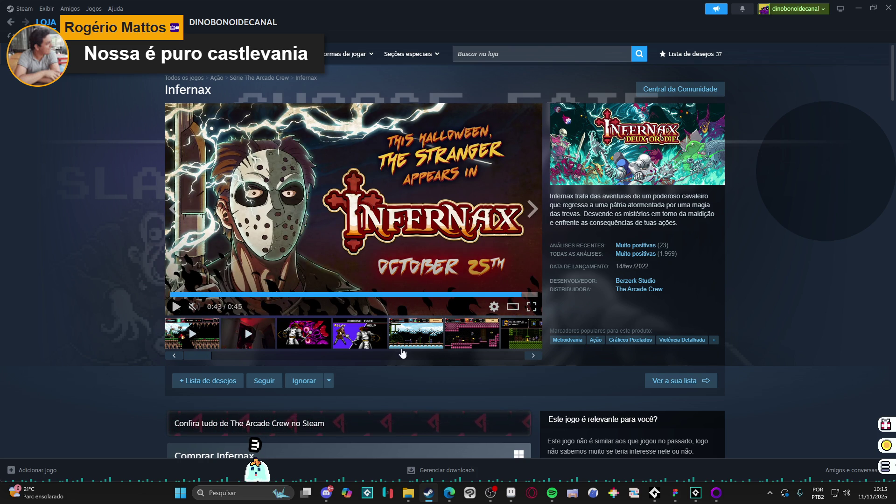
scroll(115, 229, "down", 15)
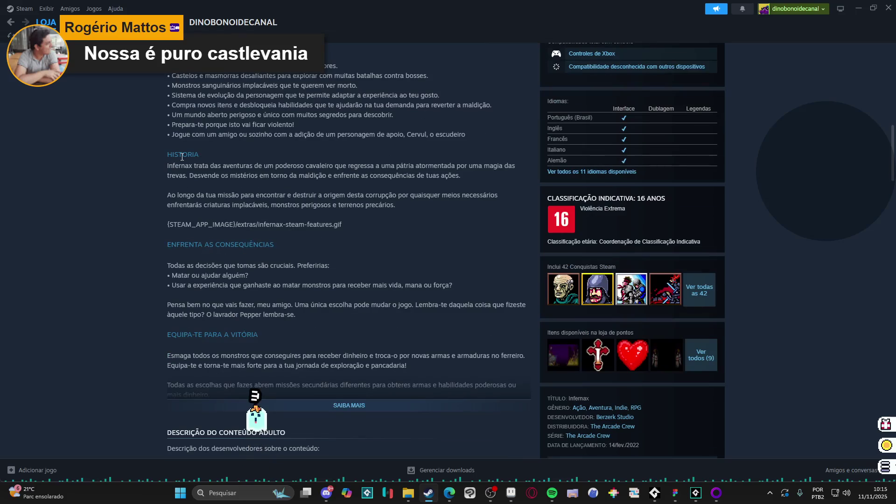
scroll(190, 148, "up", 12)
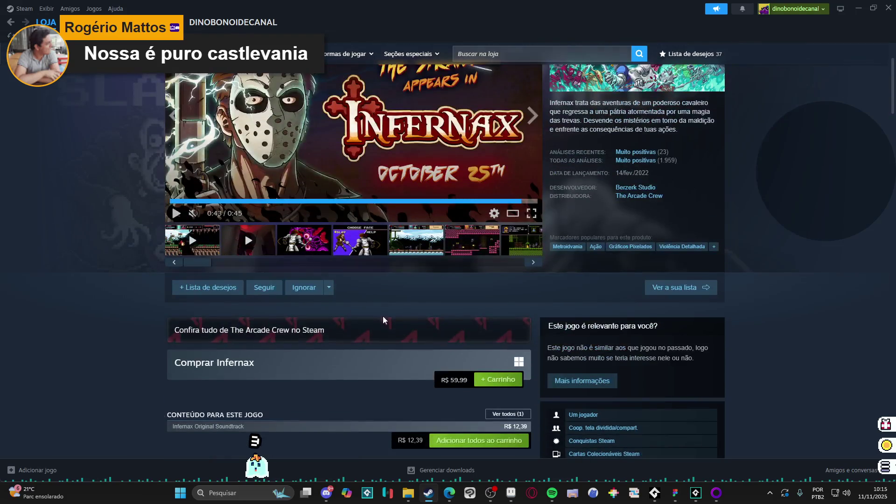
- View the snowy, Choose Fate and purple tentacle screenshots, then play the first trailer, pausing at 0:28
left_click(422, 250)
scroll(111, 265, "up", 2)
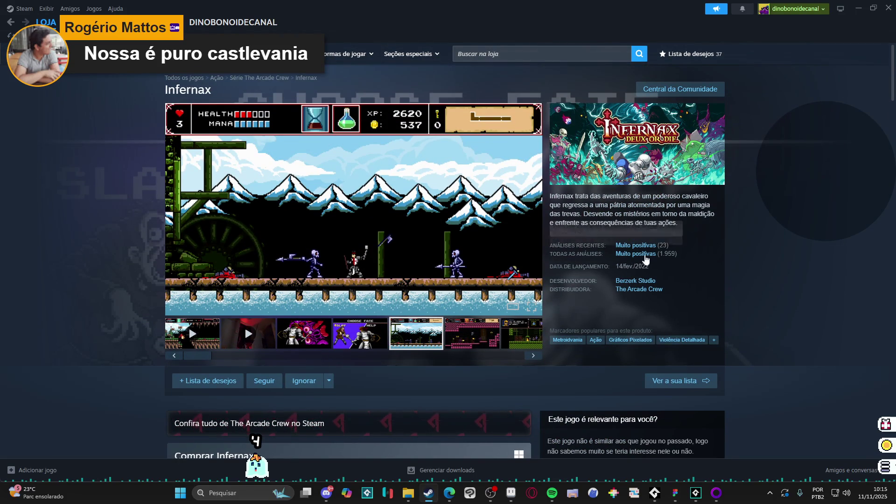
left_click(353, 334)
left_click(320, 339)
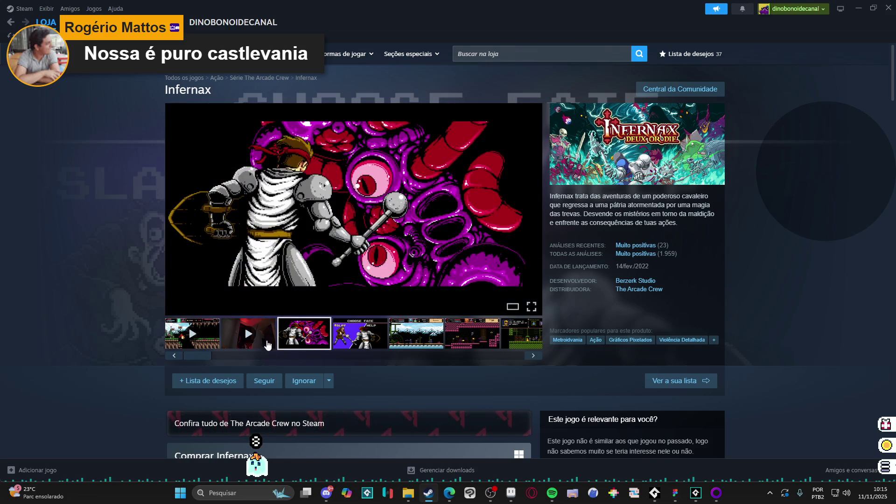
left_click(267, 346)
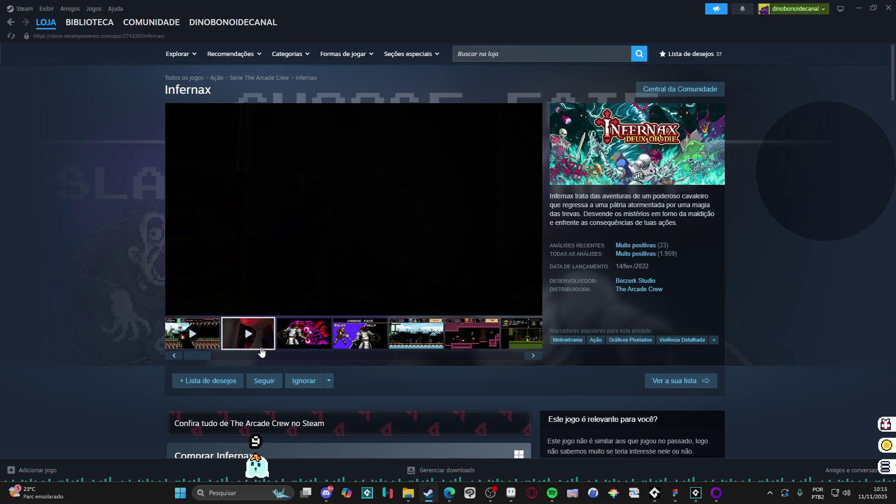
left_click(335, 295)
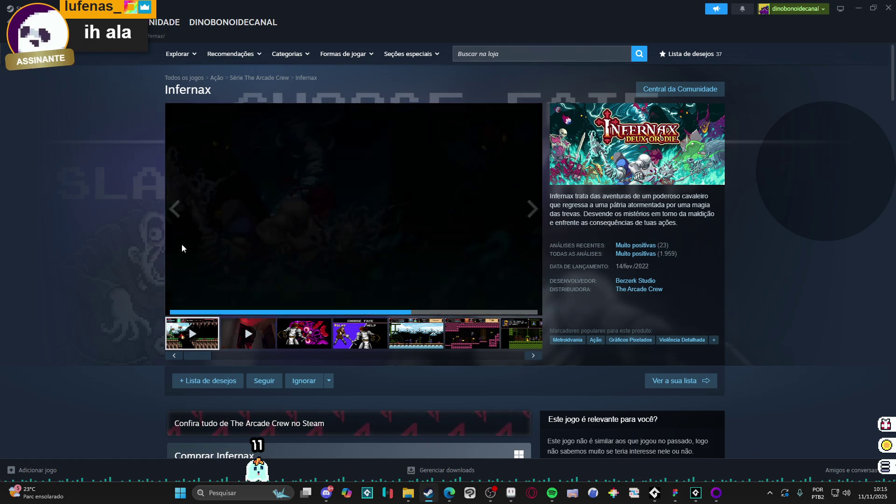
left_click(176, 306)
- Scroll down the Infernax store page to the user reviews
scroll(94, 270, "down", 1)
scroll(93, 270, "down", 5)
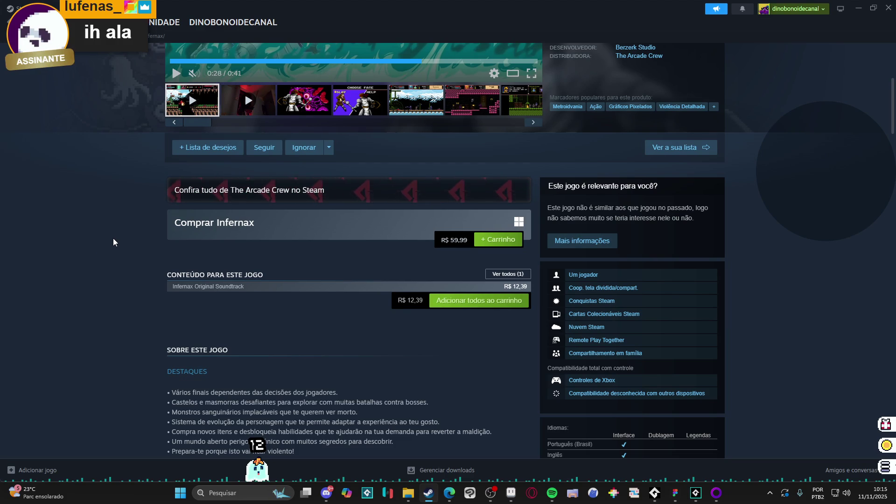
scroll(113, 238, "down", 6)
scroll(113, 237, "down", 18)
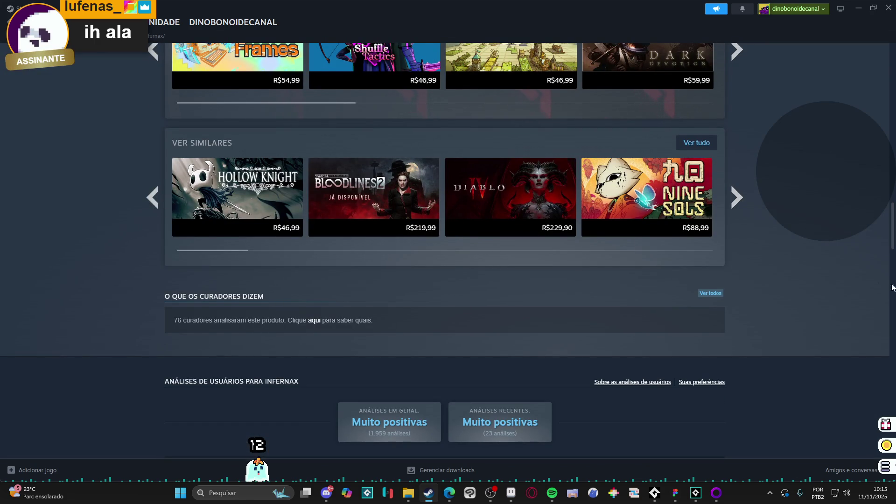
mouse_move(893, 227)
left_mouse_down()
mouse_move(875, 325)
mouse_move(856, 5)
left_mouse_up()
- Close the Steam store and select the Journal frame in the Spiritalis file
left_click(889, 11)
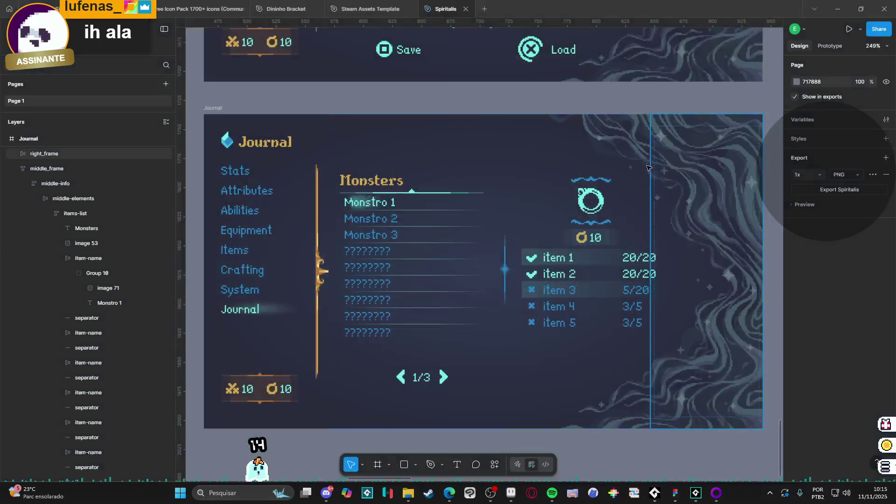
left_click(222, 112)
left_click(243, 104)
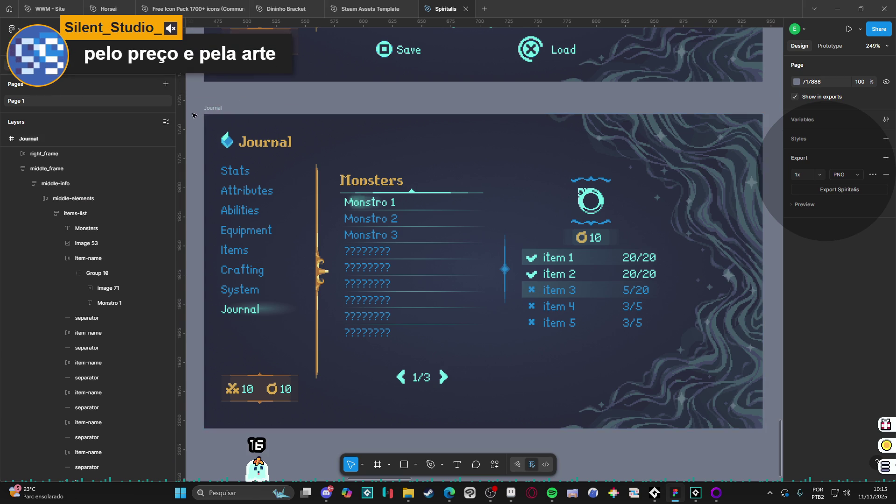
left_click(209, 108)
left_click(208, 112)
left_click(209, 108)
left_click(208, 100)
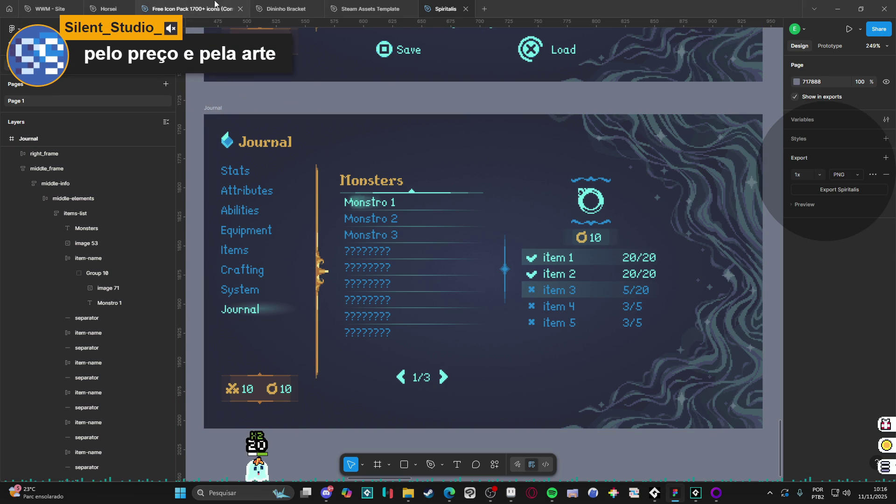
left_click(217, 109)
left_click(212, 100)
left_click(212, 109)
mouse_move(211, 108)
left_mouse_down()
mouse_move(214, 91)
mouse_move(216, 108)
left_mouse_up()
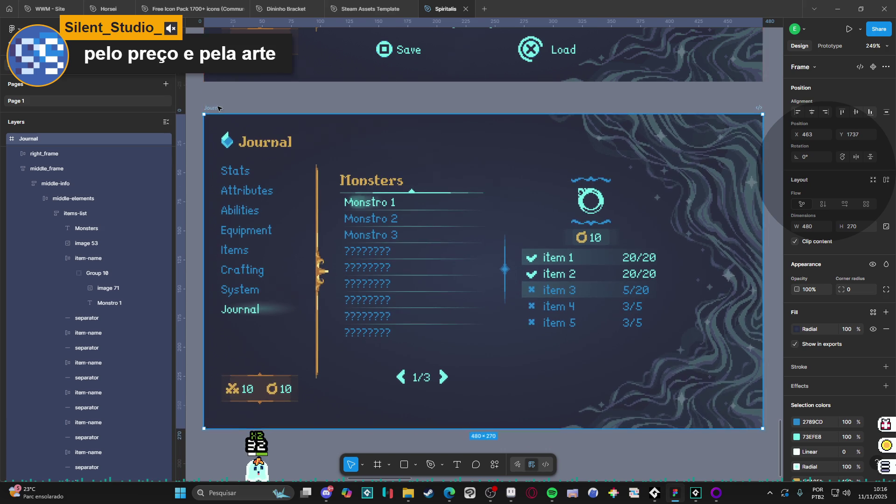
- Zoom out to show the Journal beside the System Save/Load and Configs screens, then deselect
scroll(218, 108, "down", 5)
scroll(280, 233, "up", 5)
scroll(307, 306, "up", 3)
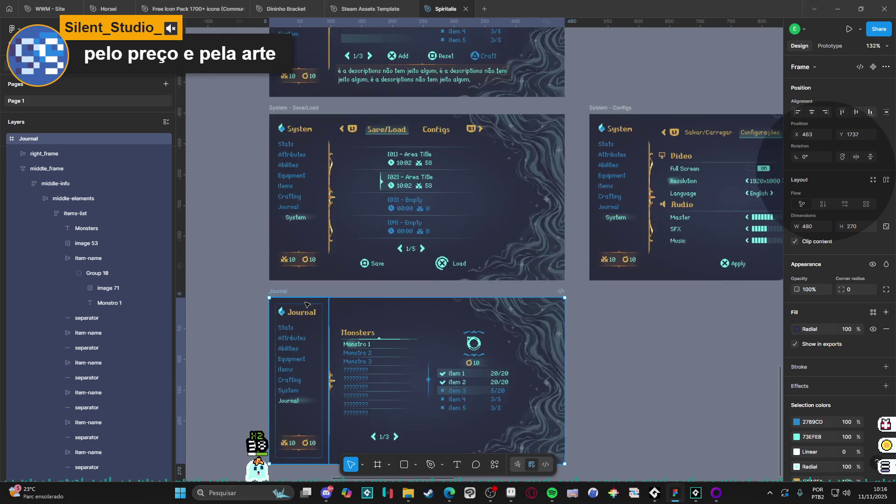
scroll(307, 306, "down", 2)
mouse_move(269, 250)
left_mouse_down()
mouse_move(269, 240)
mouse_move(269, 249)
left_mouse_up()
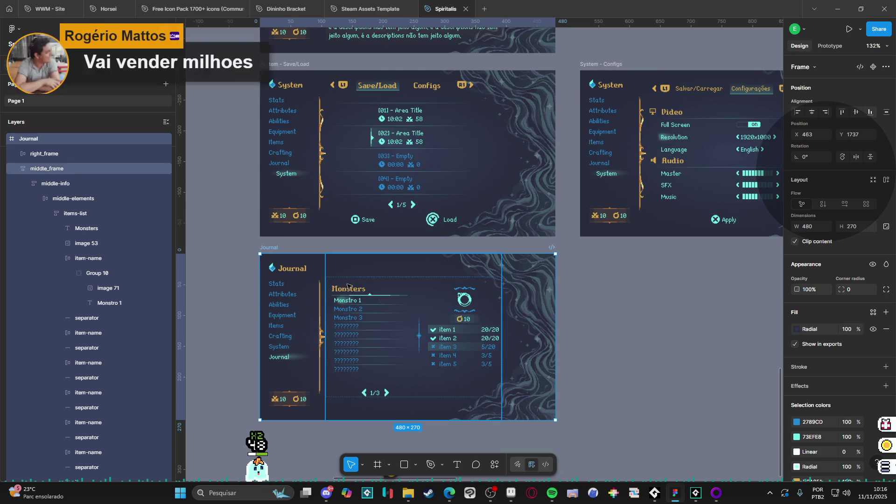
left_click(579, 325)
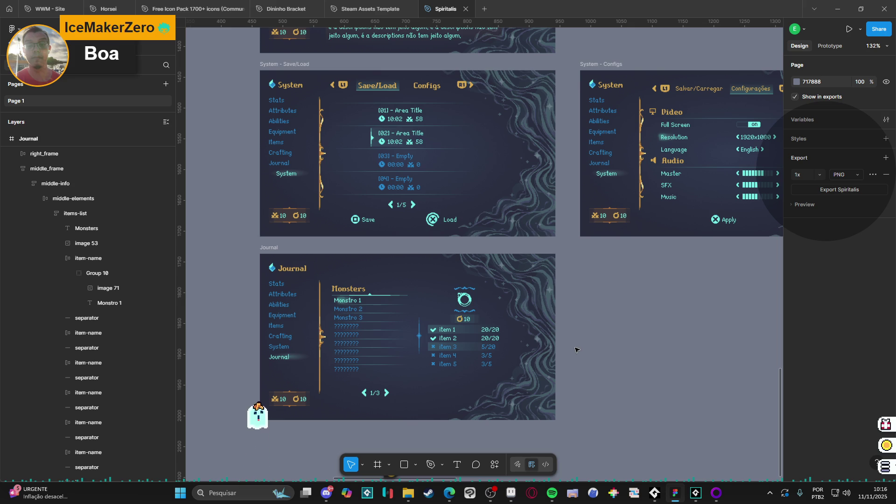
mouse_move(279, 10)
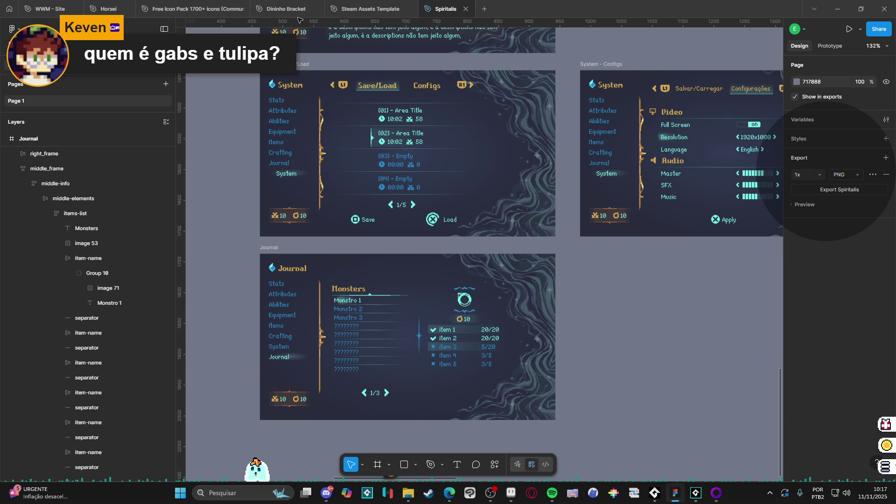
- Search the Steam store for 'phantom lib' and open the Ravva and the Phantom Library page
left_click(429, 493)
left_click(528, 49)
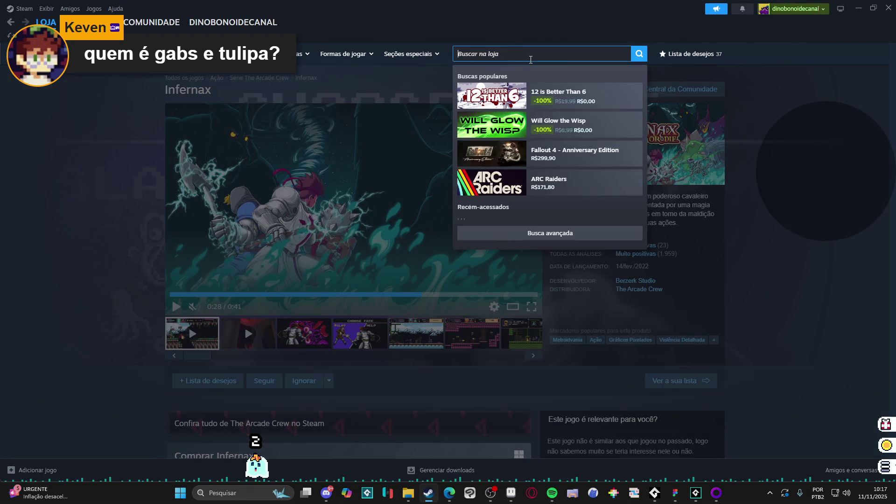
type("phantom lib")
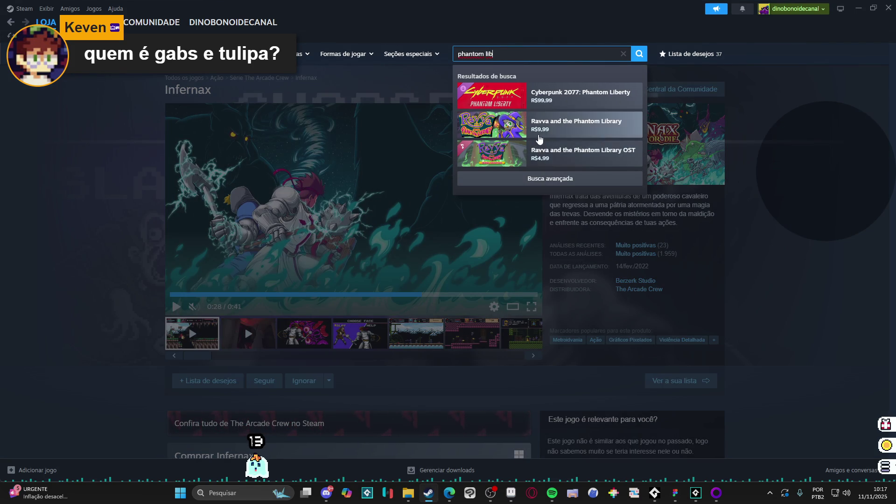
left_click(576, 124)
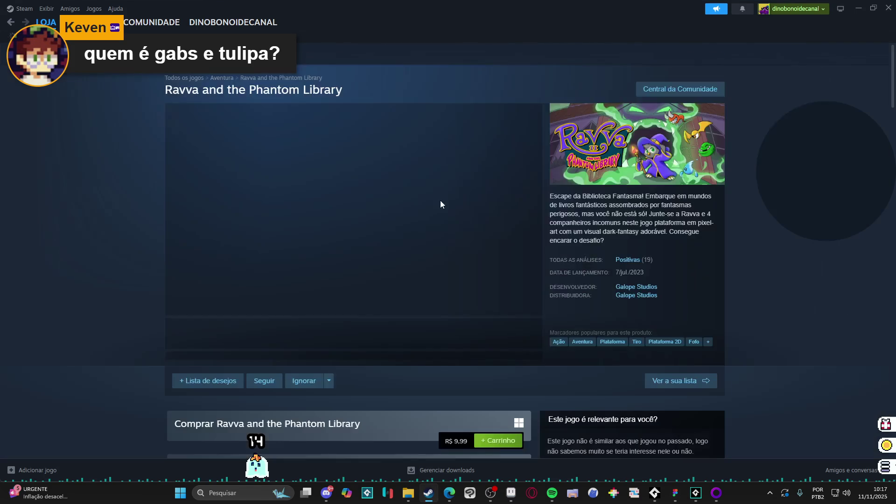
- Step through the game's screenshots enlarged up to the last of 7, then start the trailer
left_click(300, 333)
left_click(419, 214)
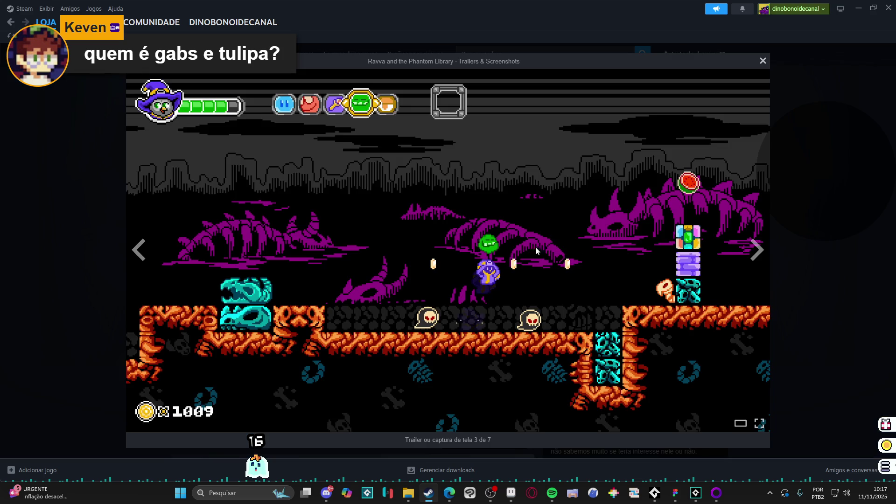
left_click(755, 249)
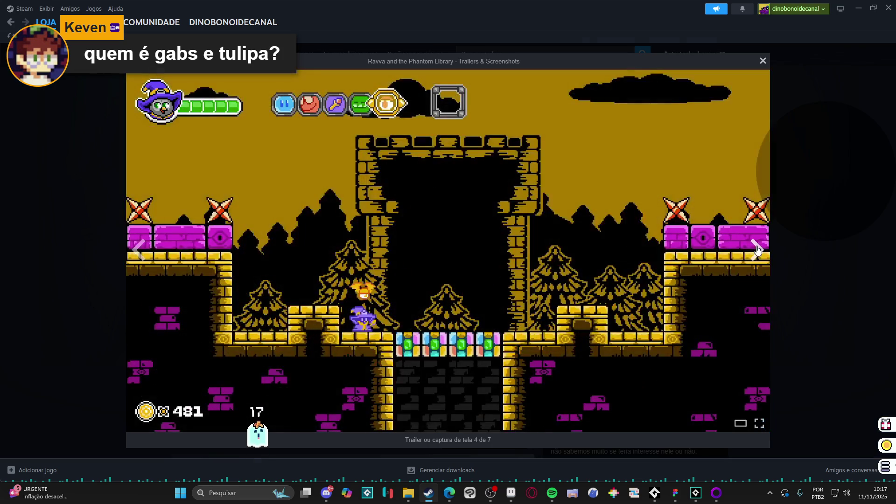
left_click(756, 249)
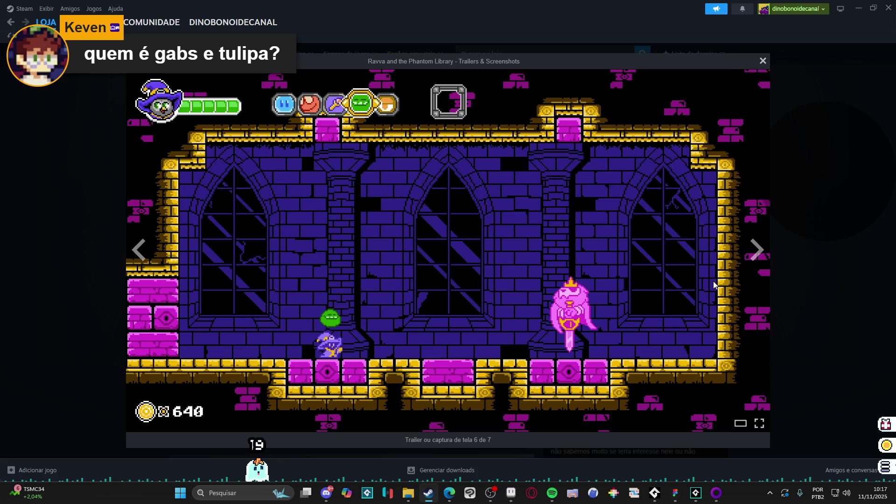
left_click(755, 247)
left_click(789, 270)
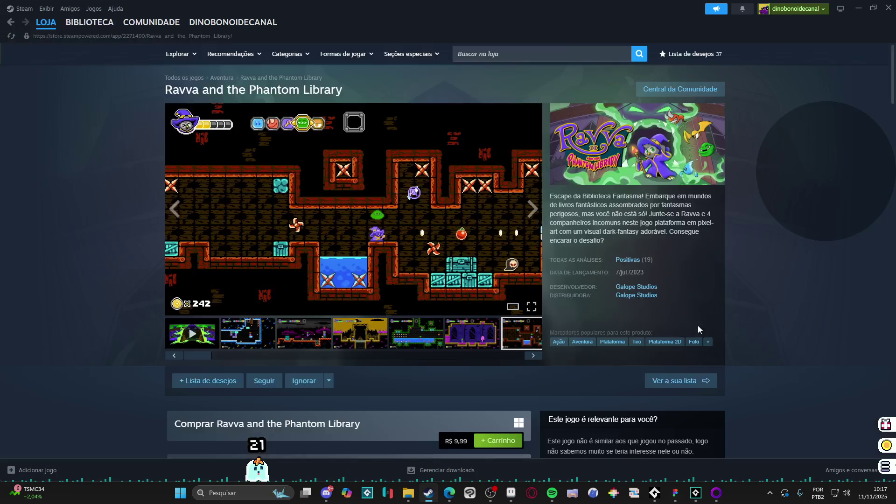
left_click(197, 348)
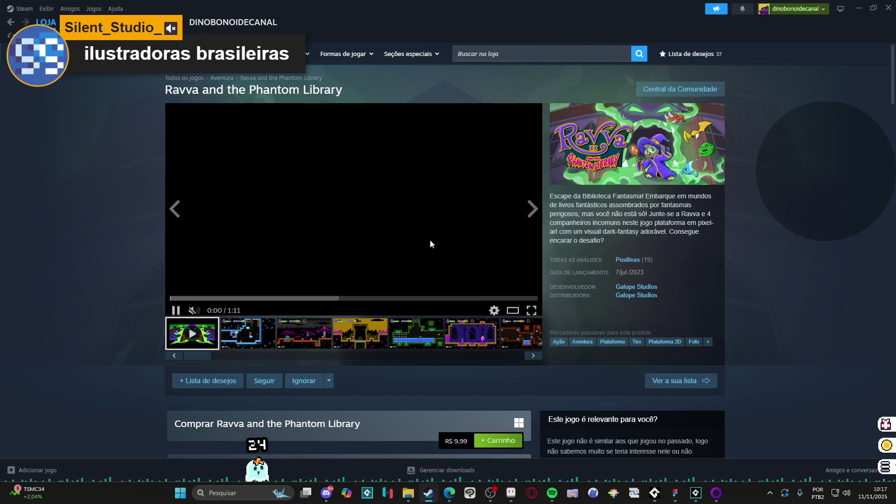
- Watch the Ravva trailer full screen, then add the game with '+ Lista de desejos' to the wishlist
left_click(532, 306)
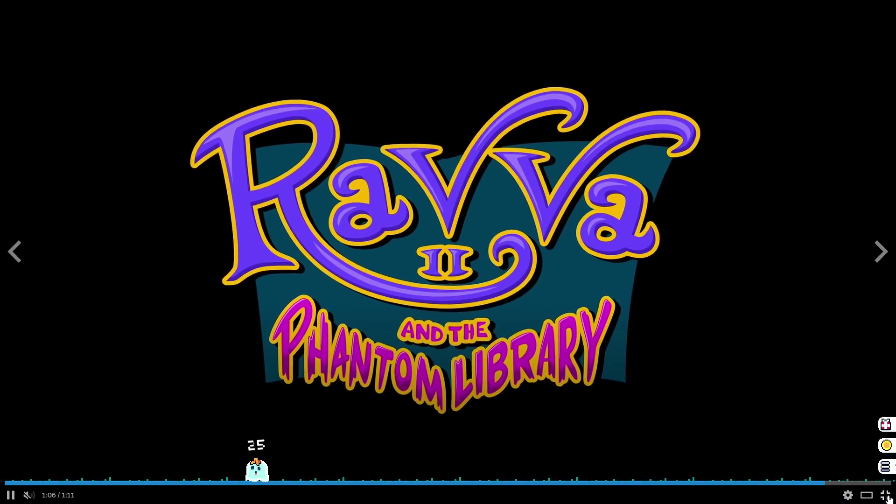
left_click(885, 495)
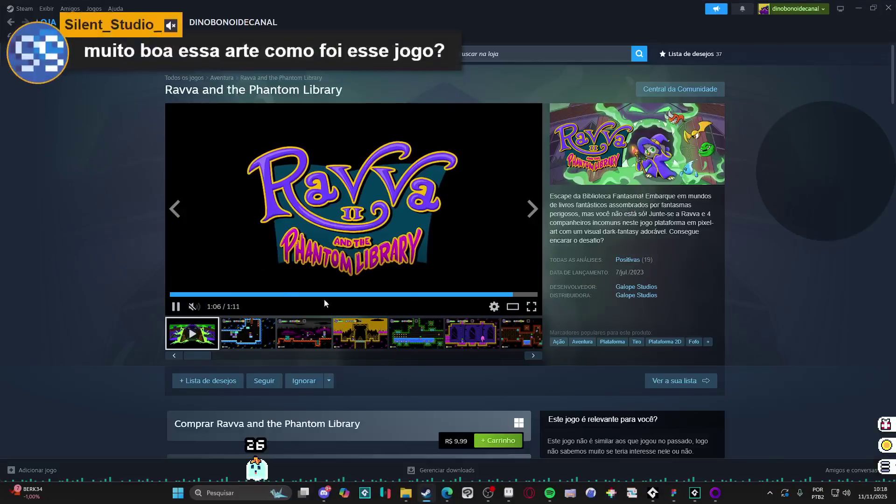
left_click(187, 381)
scroll(126, 348, "down", 3)
scroll(138, 339, "down", 2)
scroll(146, 329, "up", 5)
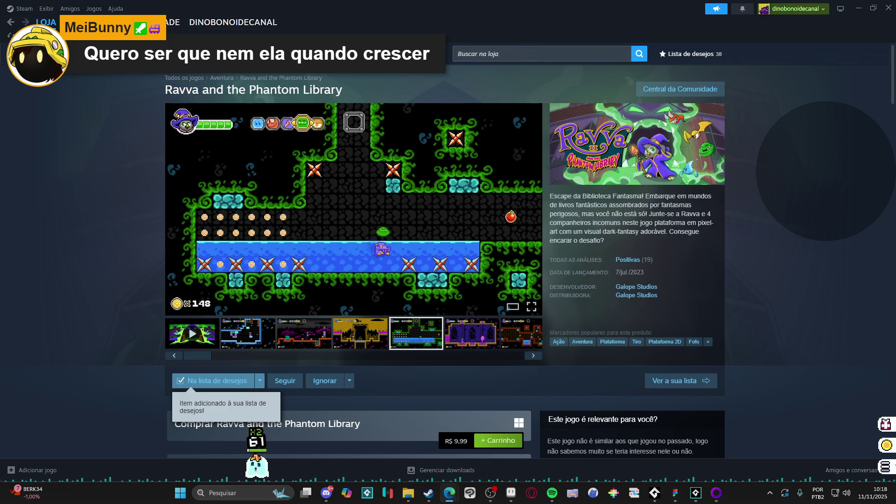
key("alt+Tab")
- Open the artist's animated garden post full-size and step through its images
scroll(517, 240, "down", 10)
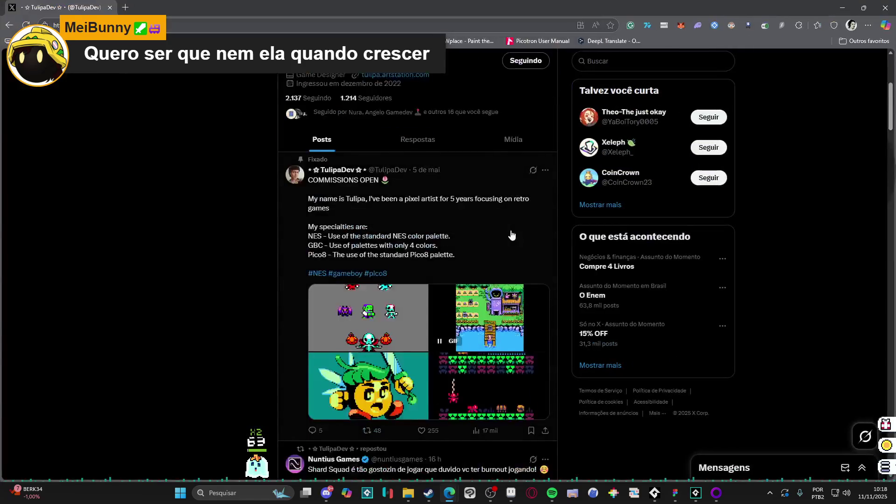
scroll(556, 299, "up", 1)
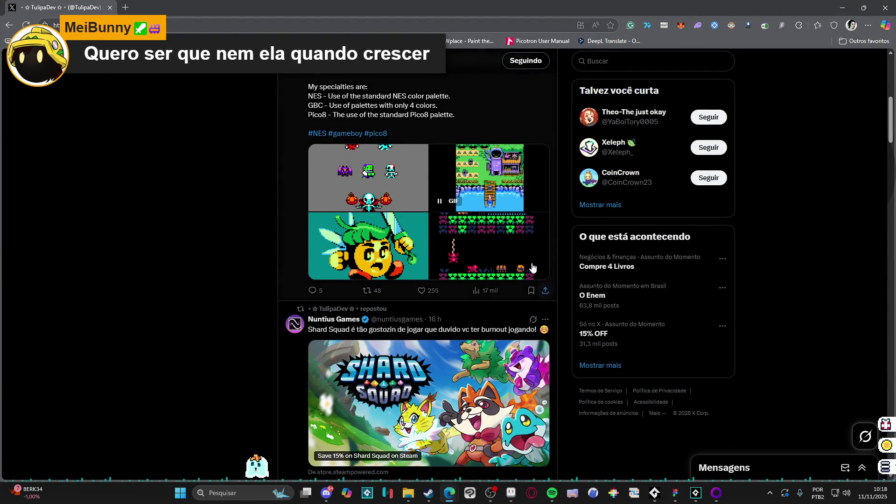
left_click(513, 199)
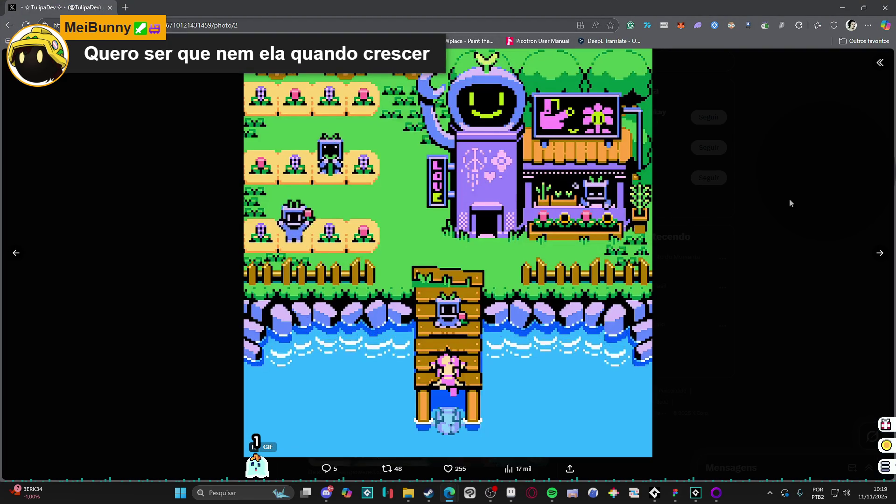
left_click(882, 254)
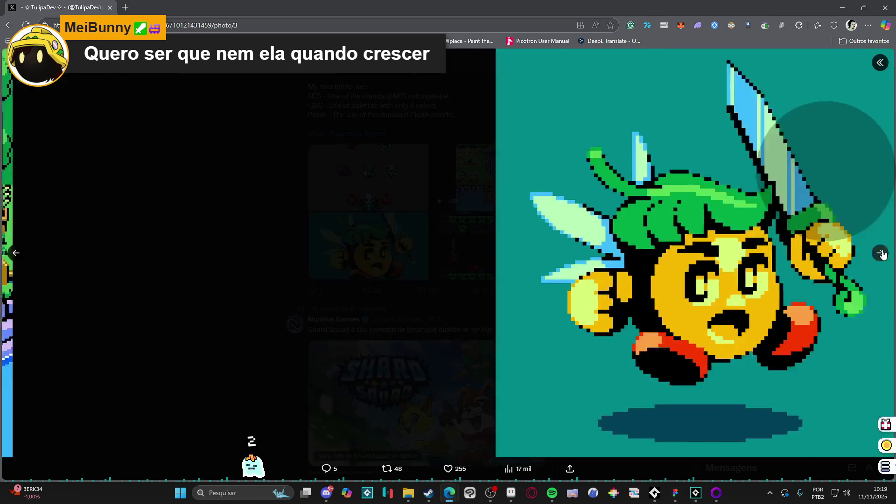
left_click(882, 255)
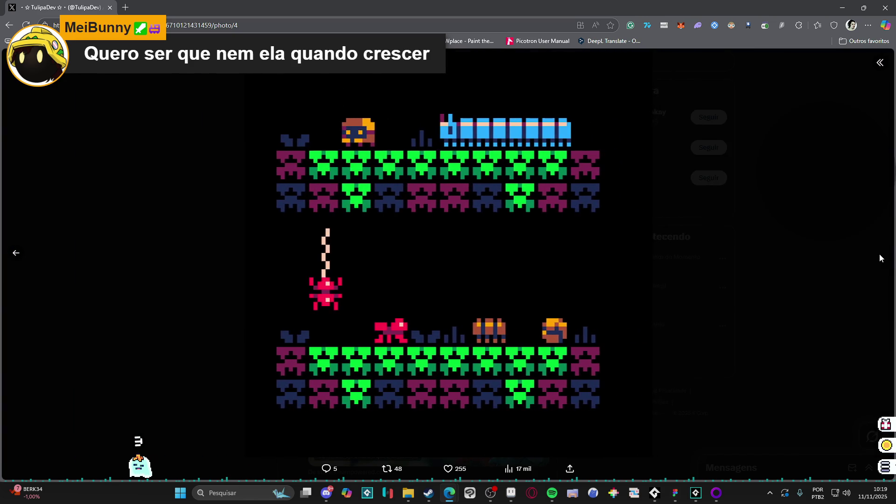
left_click(882, 258)
- Switch the profile to the Mídia tab and scroll through the media grid
scroll(420, 327, "down", 12)
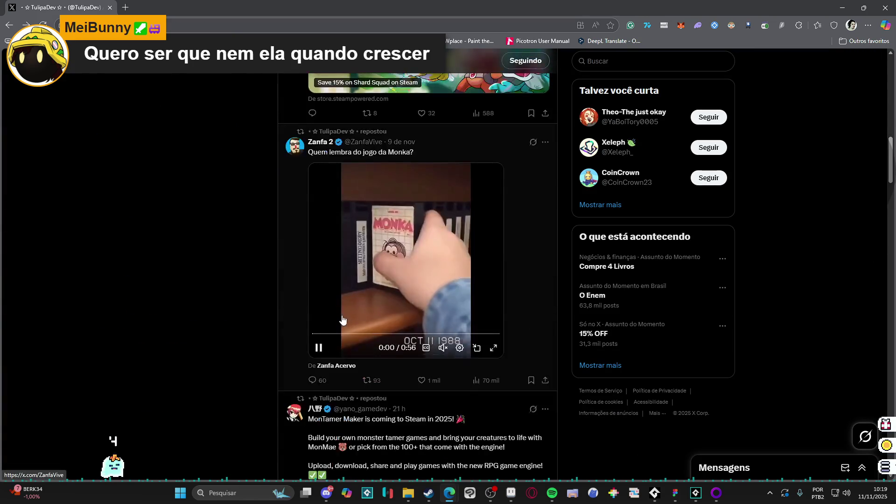
scroll(290, 301, "down", 8)
scroll(258, 297, "up", 4)
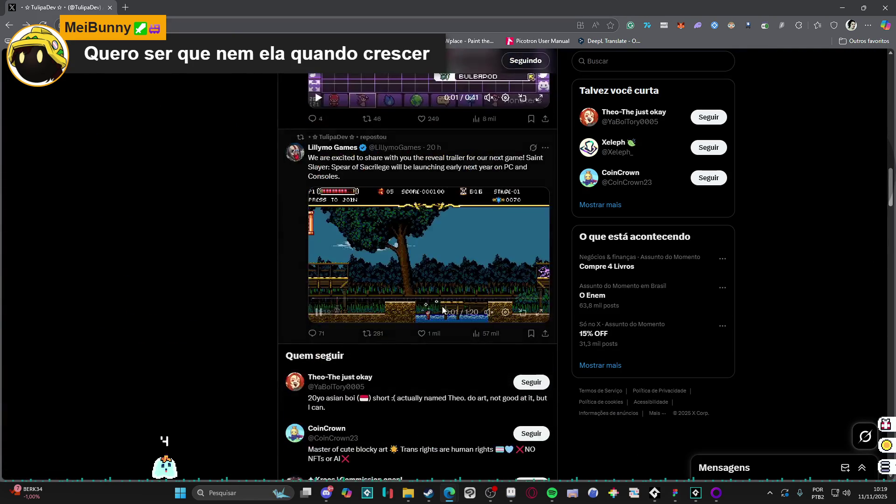
scroll(259, 297, "down", 5)
scroll(258, 297, "up", 20)
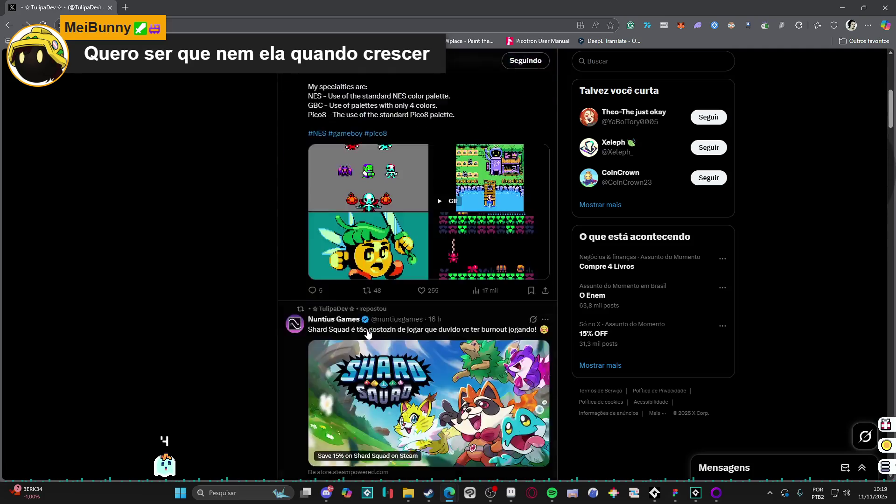
left_click(513, 373)
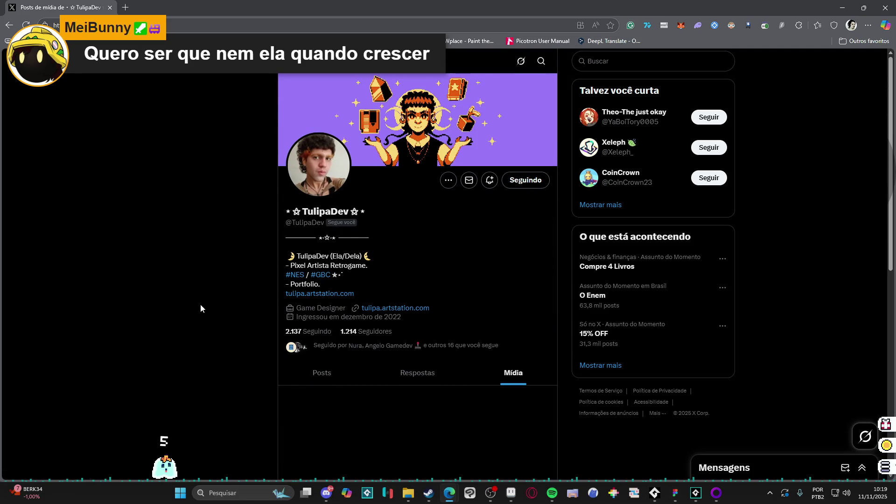
scroll(200, 304, "down", 5)
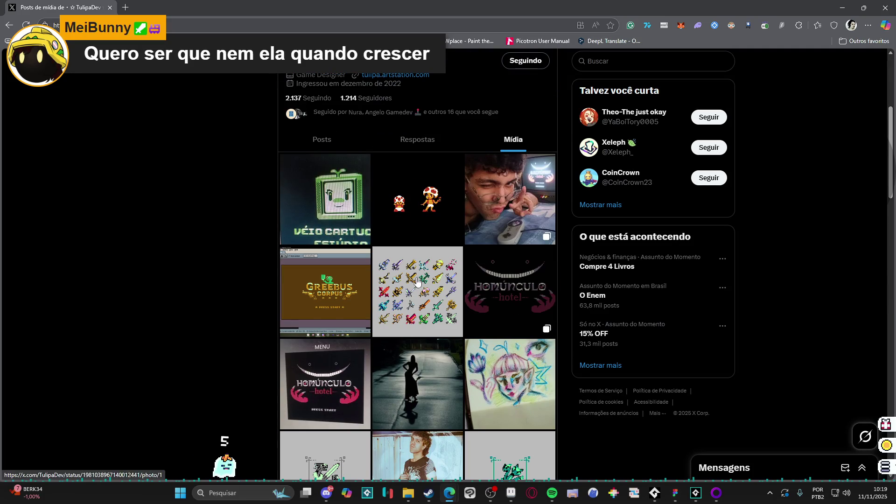
scroll(276, 270, "down", 7)
scroll(276, 265, "down", 10)
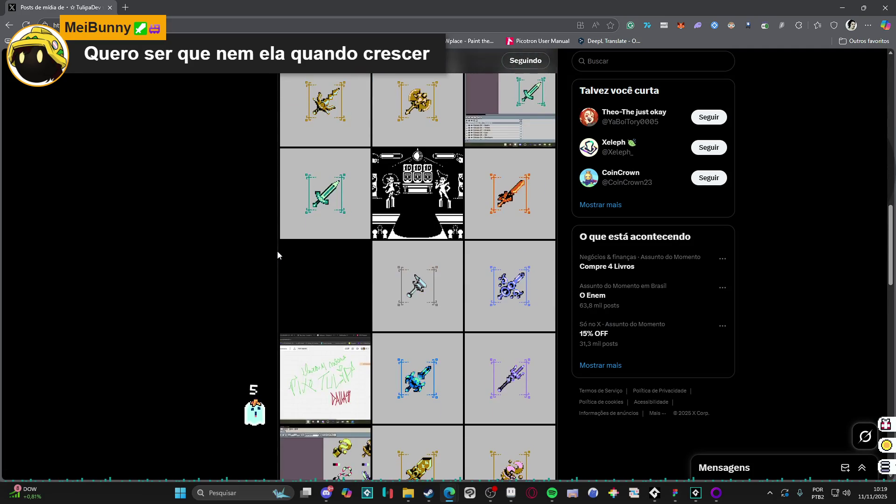
scroll(290, 235, "down", 15)
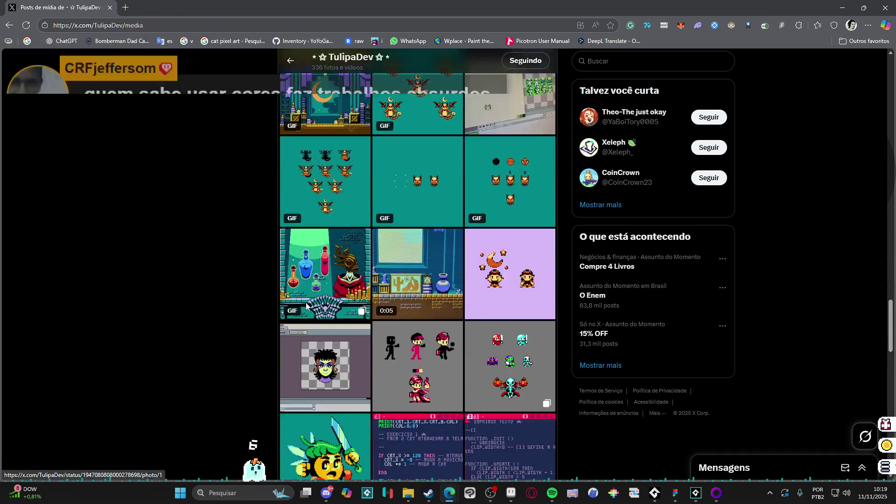
- View the potion GIF post's images full-size, then close the Edge window
left_click(331, 230)
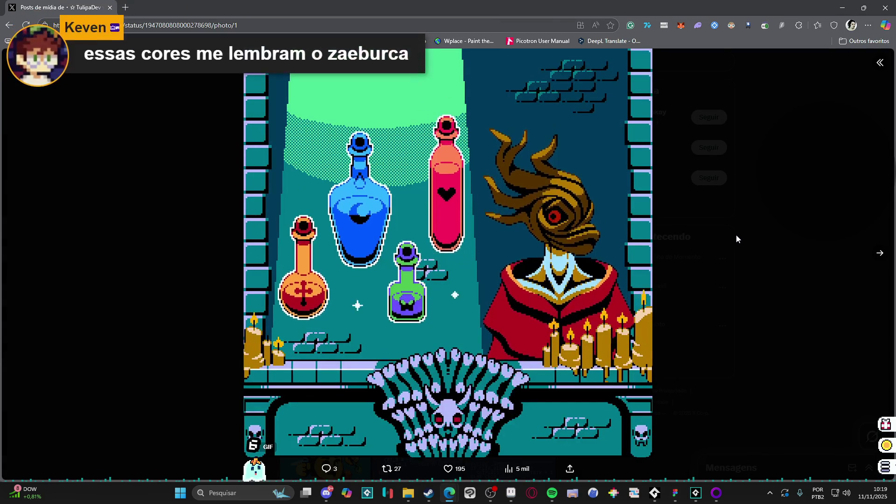
left_click(880, 253)
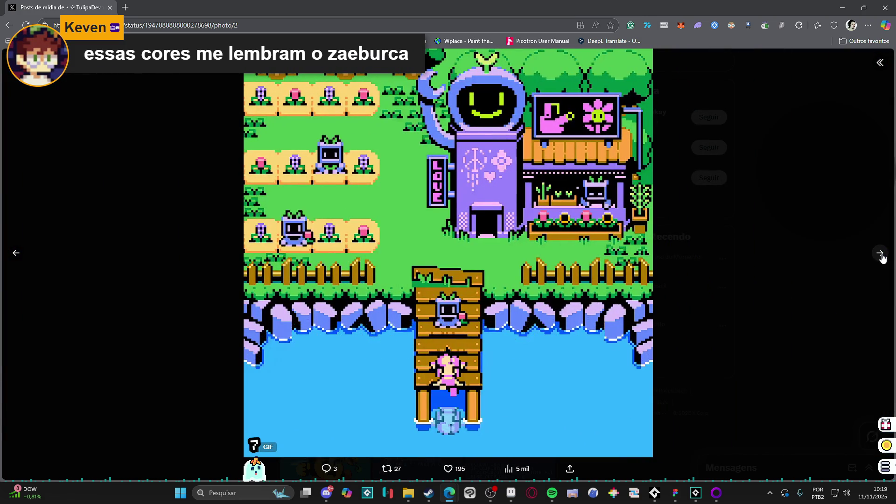
left_click(881, 256)
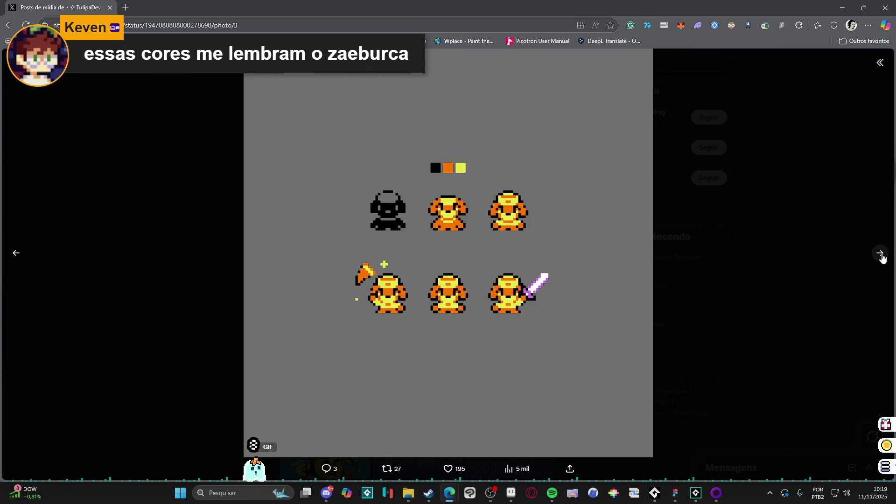
left_click(881, 255)
left_click(882, 257)
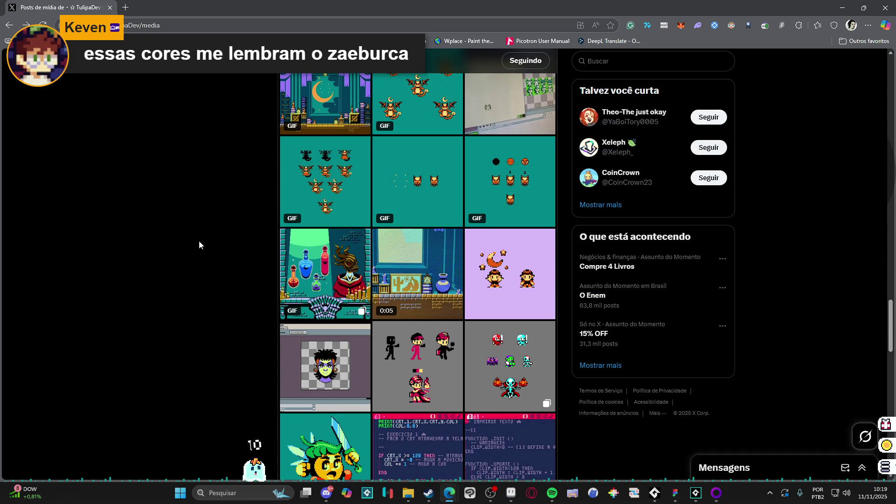
scroll(203, 288, "down", 1)
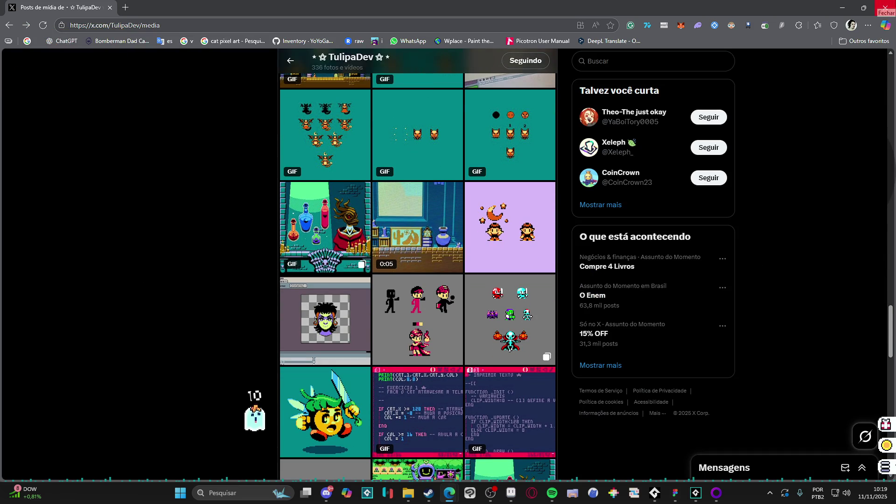
left_click(886, 7)
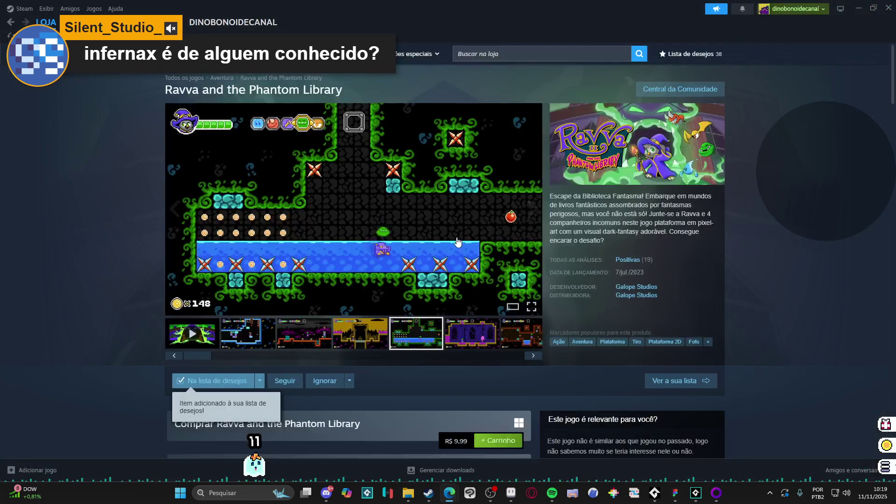
- Click into the Steam store search box, then Alt+Tab to the Spiritalis Figma file
left_click(490, 55)
key("alt+Tab")
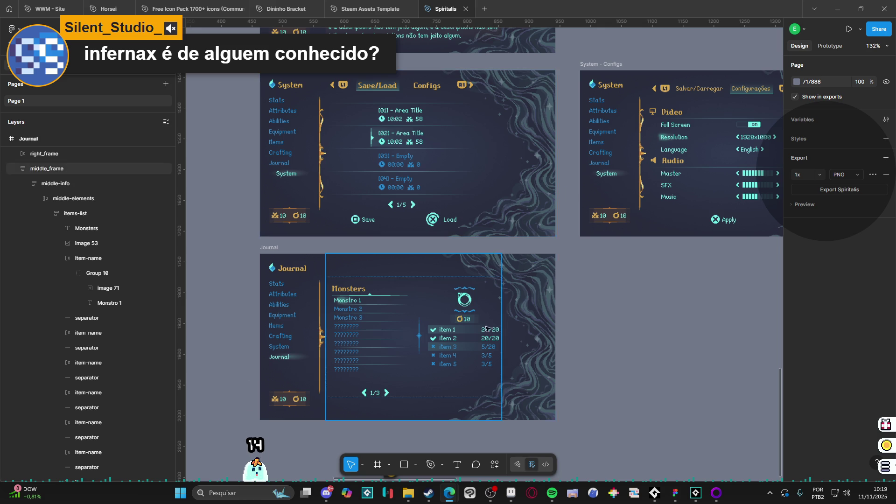
- Zoom and pan over the Journal mockup, then type the pixel artist's name into a new browser tab
scroll(467, 355, "down", 3)
scroll(386, 329, "up", 3, "ctrl")
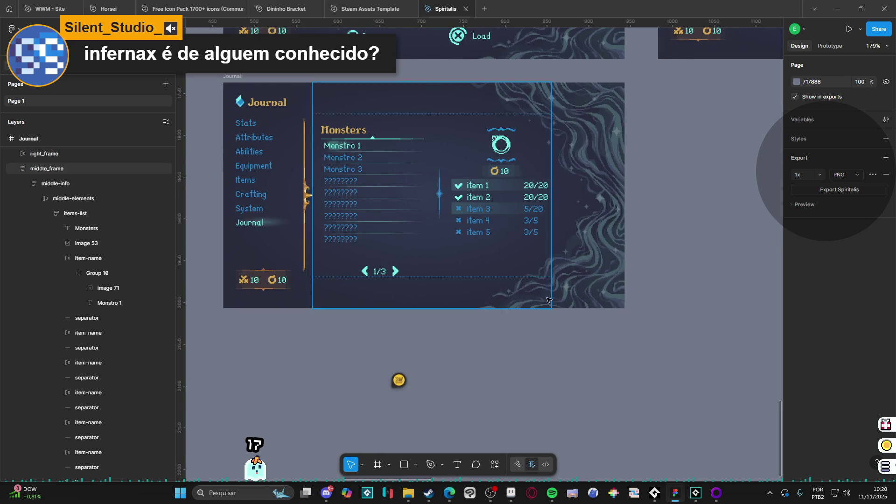
mouse_move(452, 495)
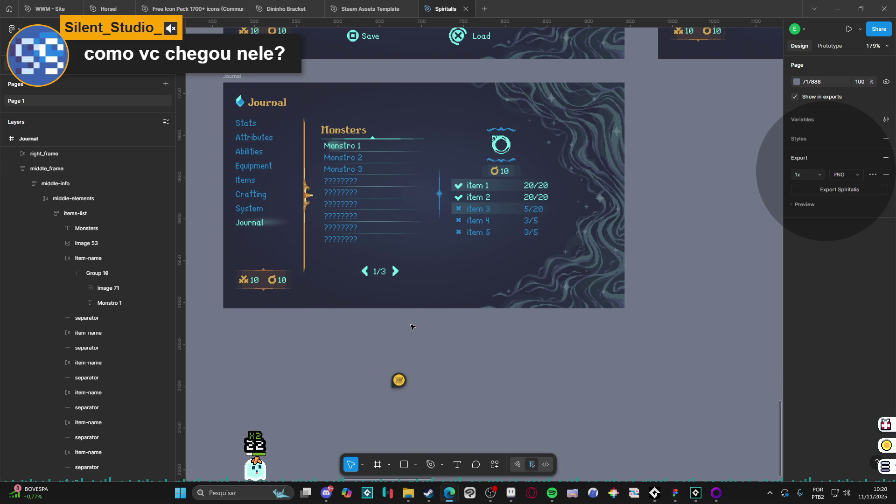
scroll(420, 327, "left", 2)
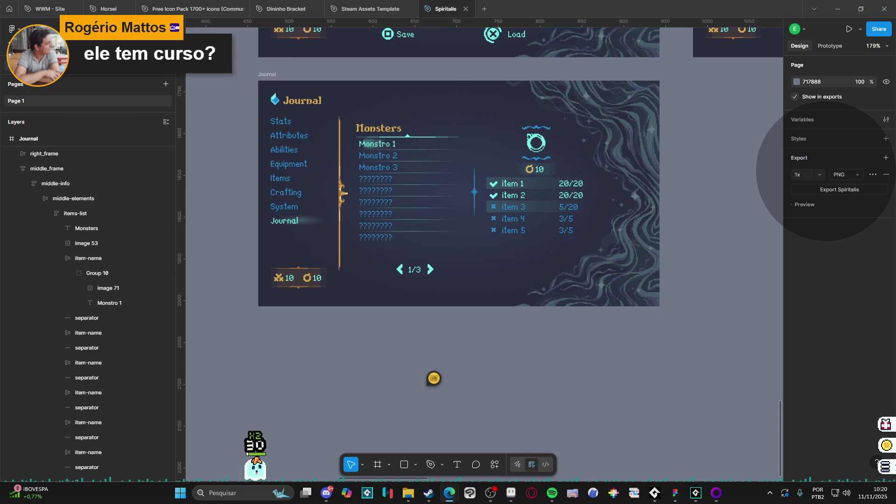
type("pedro me")
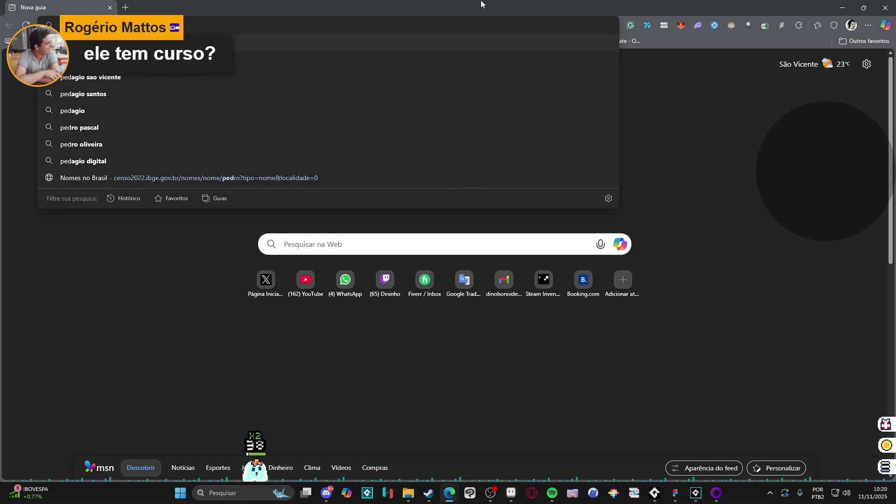
type("deiros")
- Search 'pixel art' and load Saint11's /blog/pixel-art-tutorials/ page
key("Down")
key("Down")
key("Return")
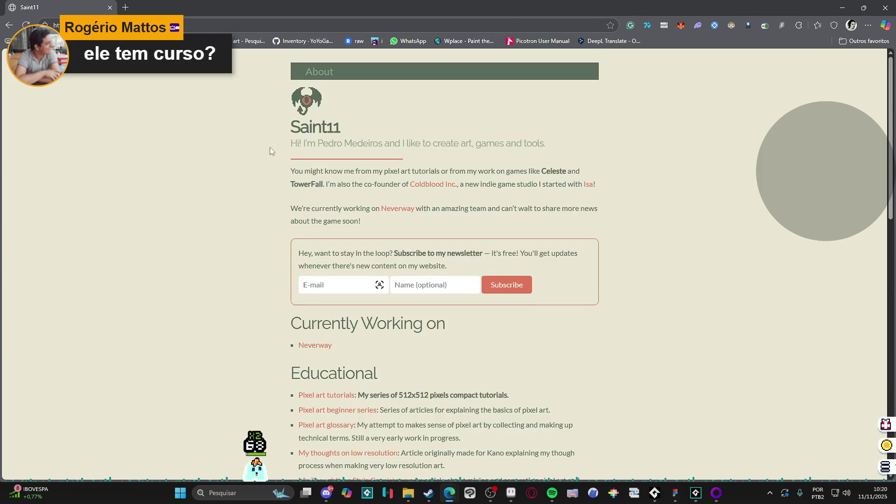
left_click(121, 25)
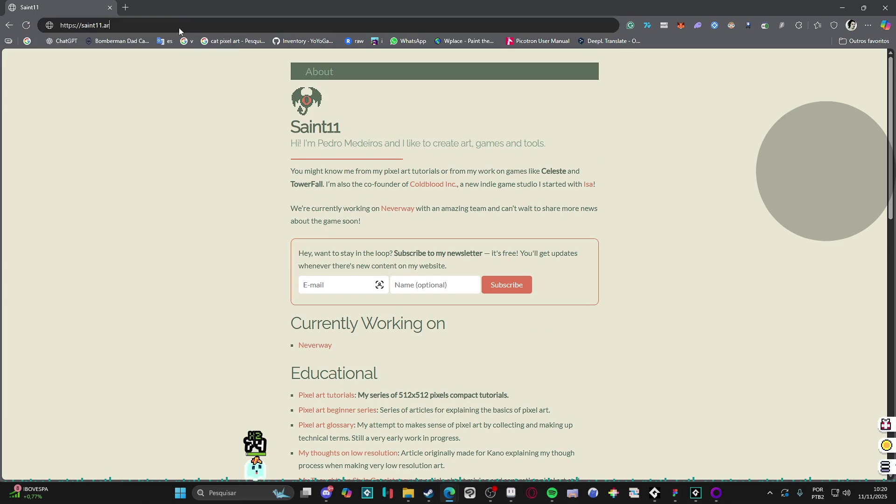
key("Down")
key("Return")
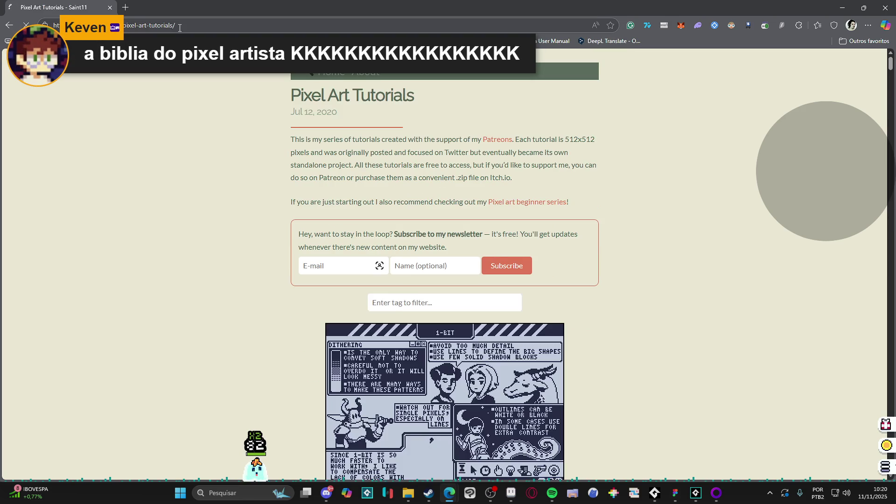
- Scroll down through the Saint11 pixel-art tutorial sheets
scroll(260, 214, "down", 5)
scroll(505, 241, "down", 11)
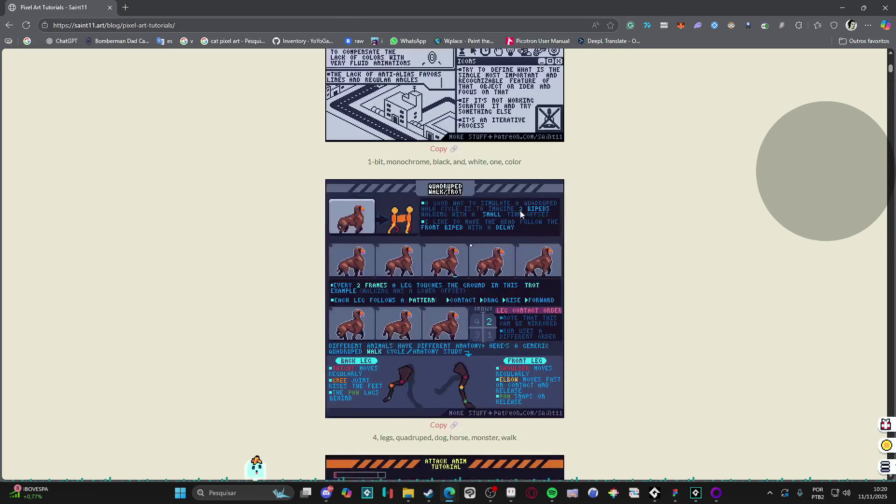
scroll(327, 239, "down", 8)
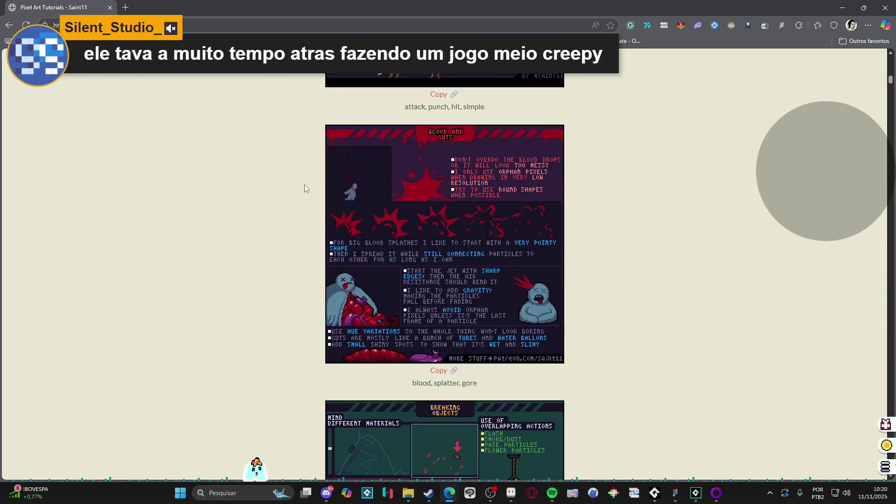
scroll(310, 161, "down", 5)
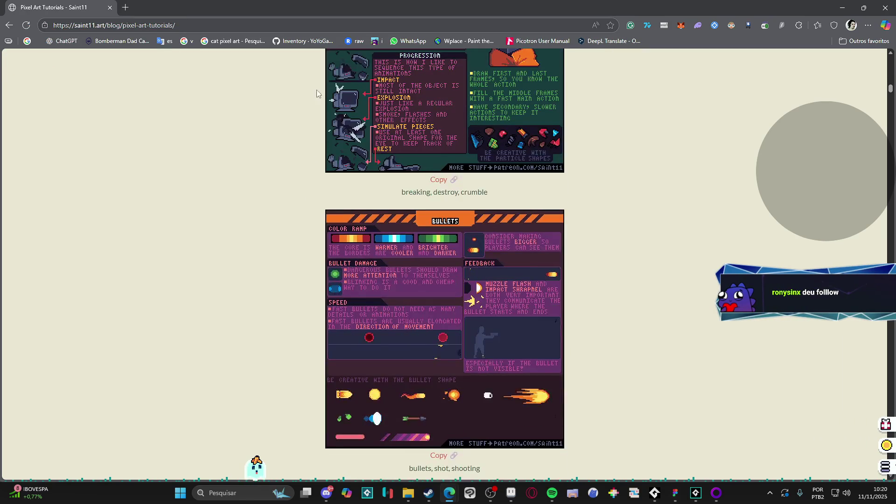
left_click(267, 26)
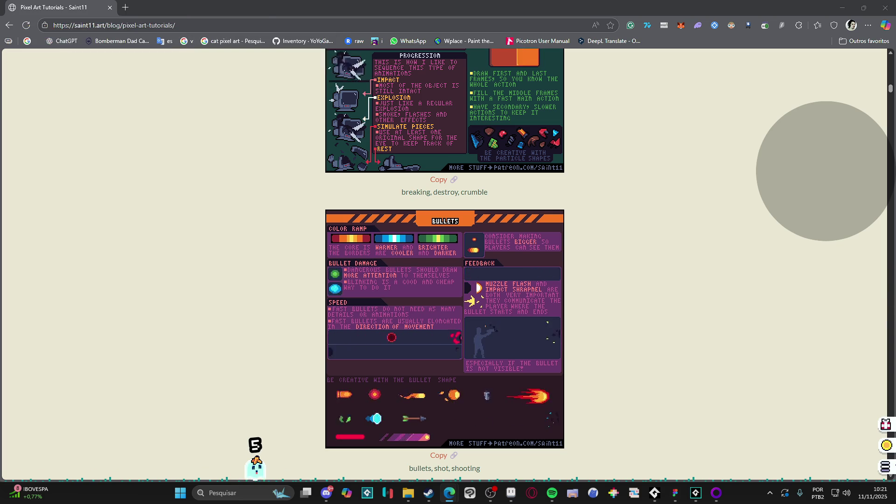
scroll(699, 306, "down", 9)
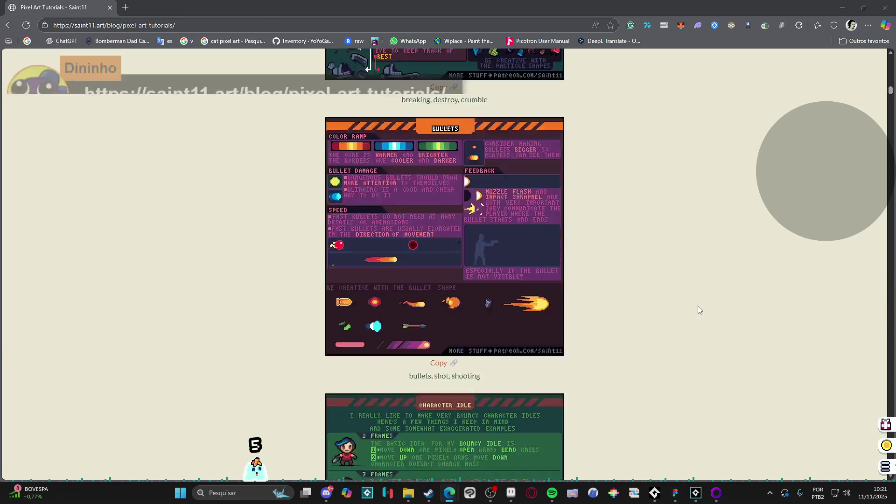
scroll(670, 285, "down", 6)
scroll(670, 289, "down", 15)
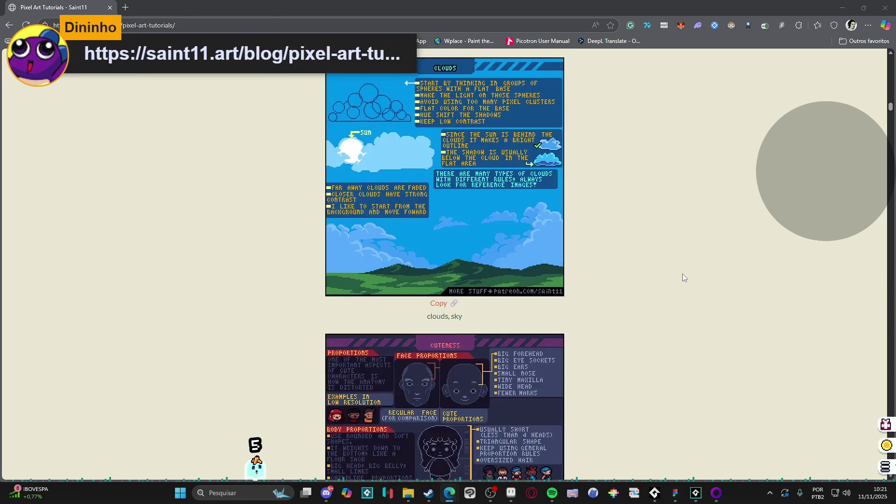
scroll(699, 268, "down", 15)
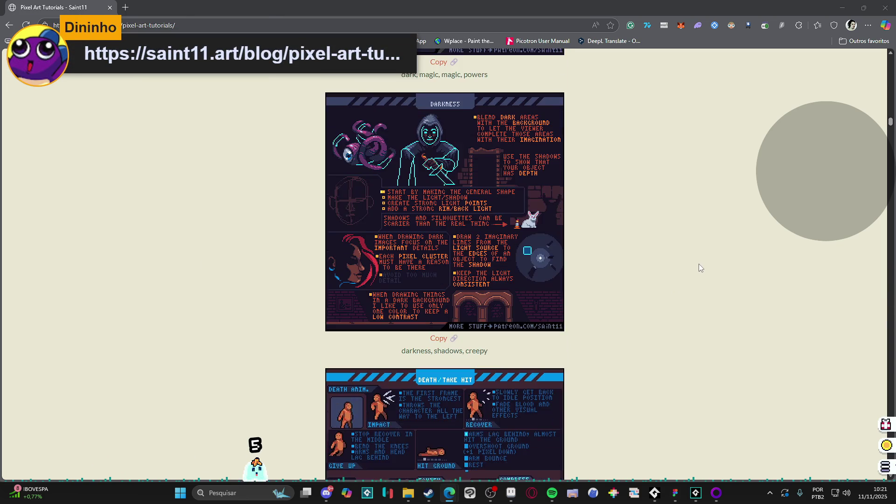
scroll(699, 264, "down", 12)
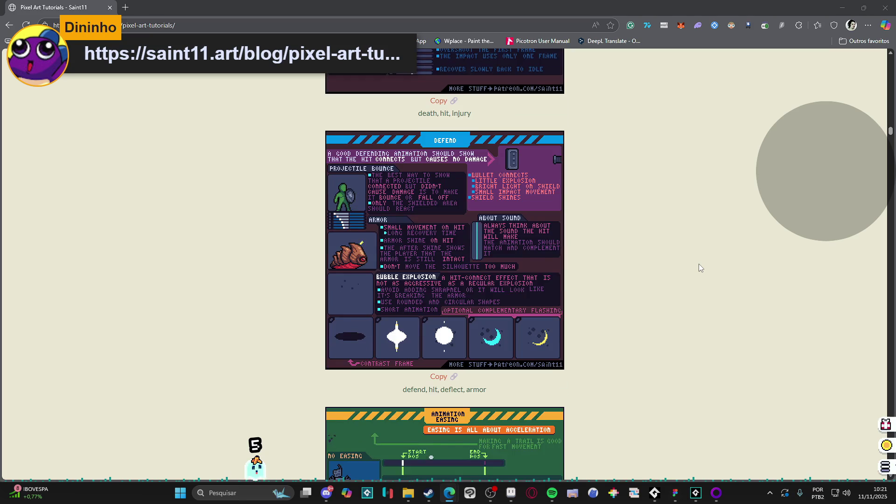
scroll(710, 260, "down", 18)
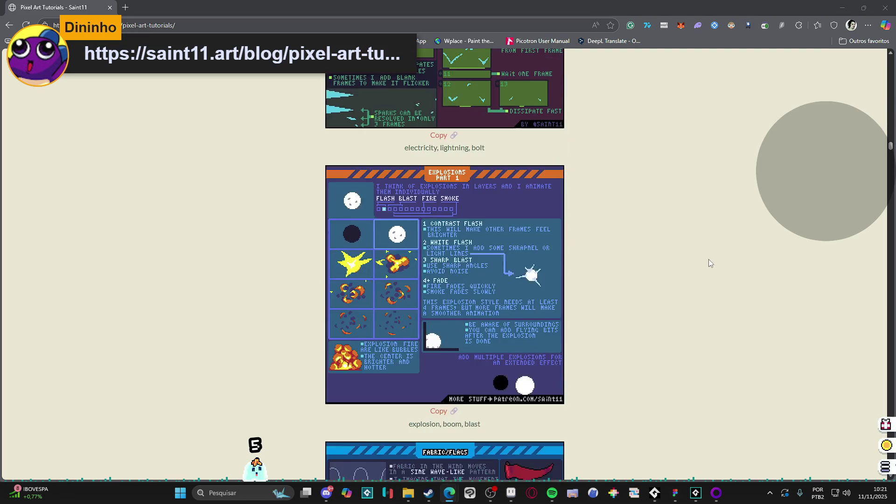
scroll(738, 248, "down", 13)
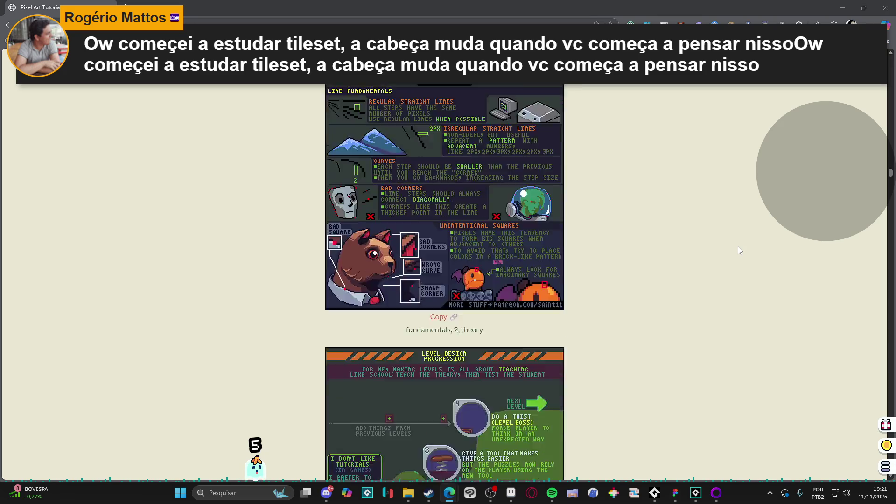
scroll(739, 246, "up", 5)
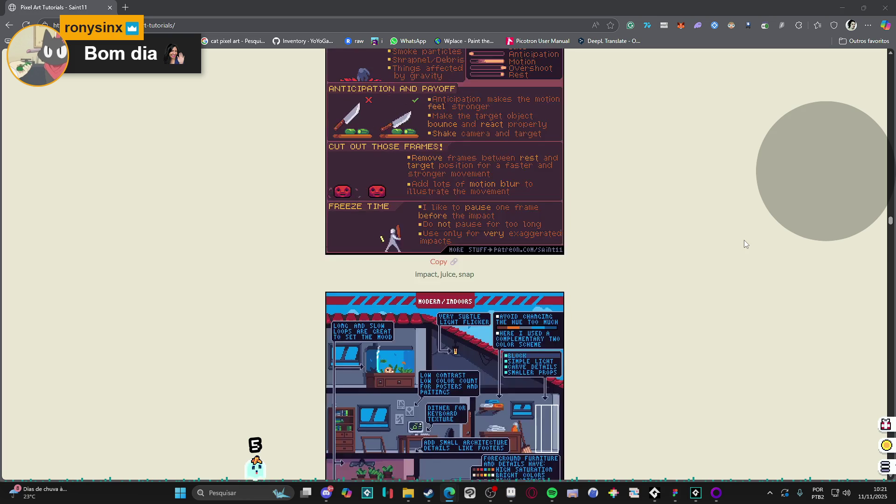
- Continue down to the Top Down Tricks sheet, then close the Edge window
left_click_drag(892, 228, 891, 357)
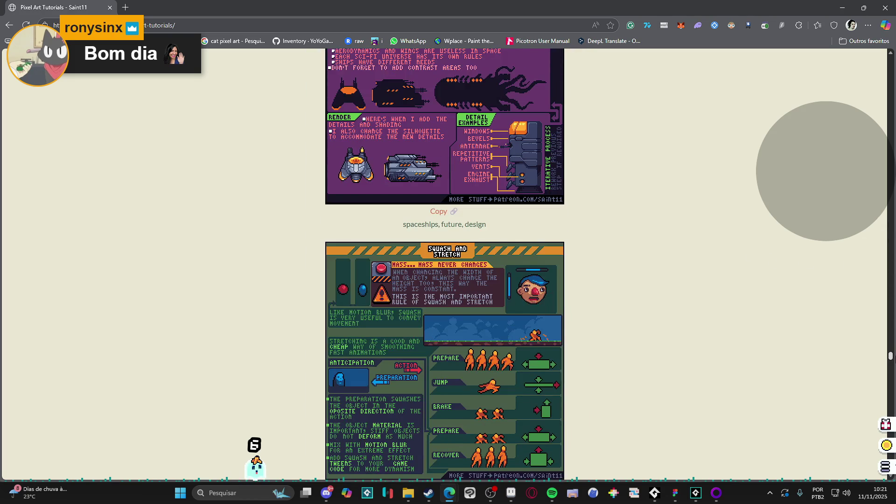
scroll(786, 362, "down", 20)
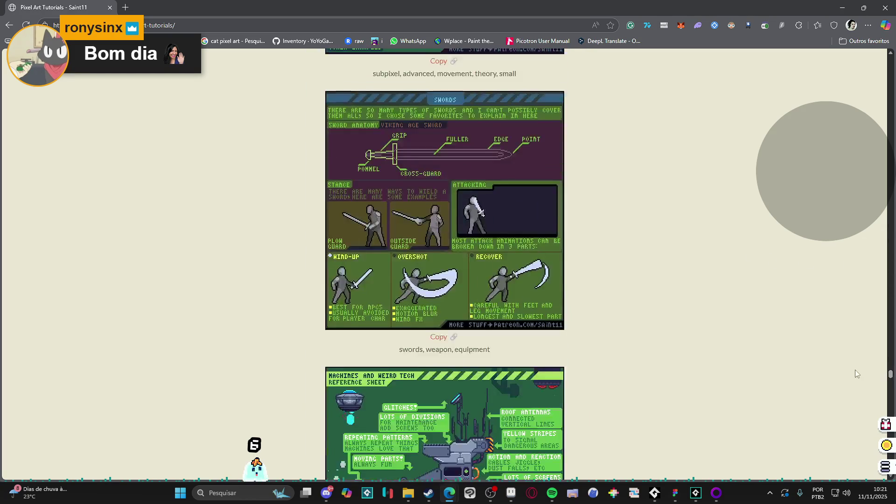
scroll(786, 359, "down", 20)
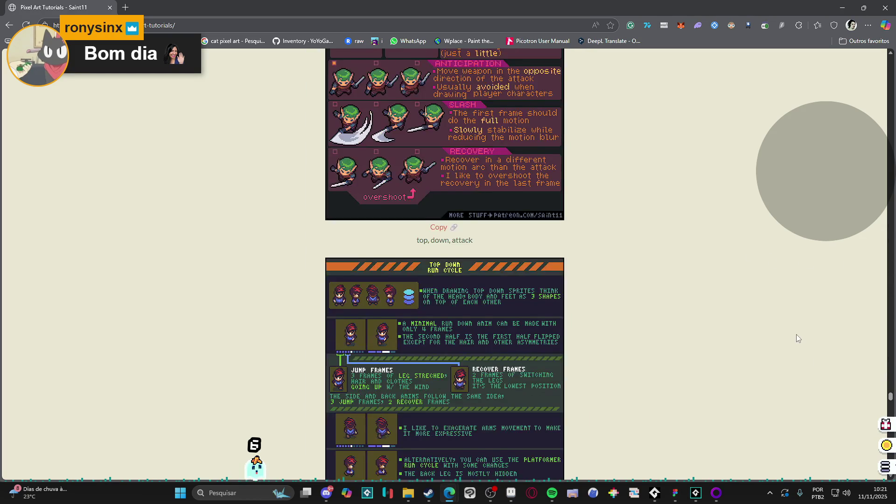
scroll(800, 330, "down", 8)
scroll(792, 220, "up", 8)
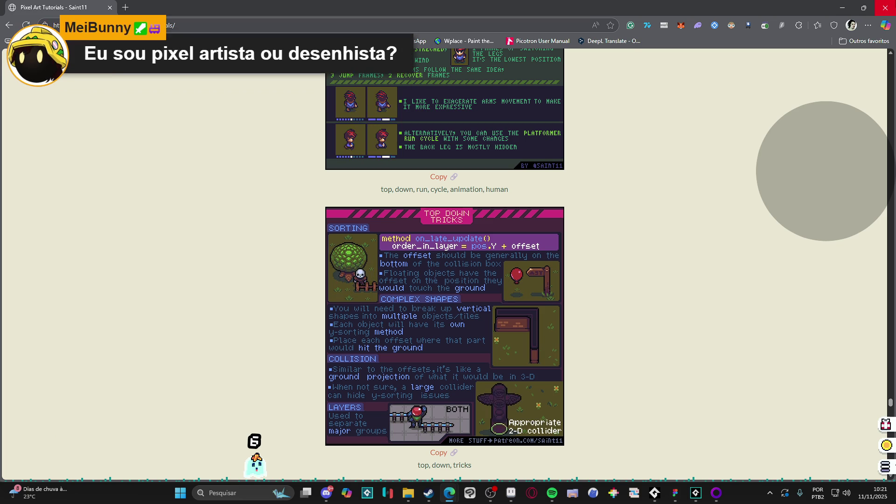
left_click(885, 7)
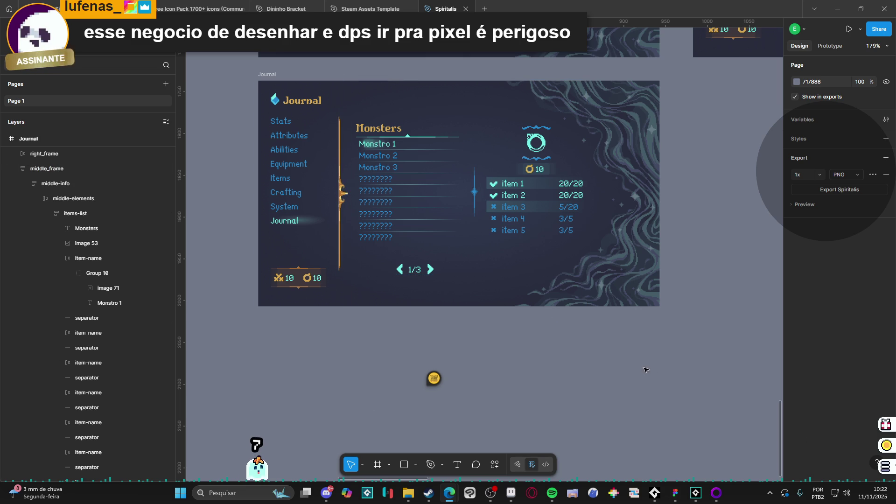
- Select the item-display panel inside the Journal's middle section and resize its edge
scroll(580, 356, "right", 2)
left_click(483, 168)
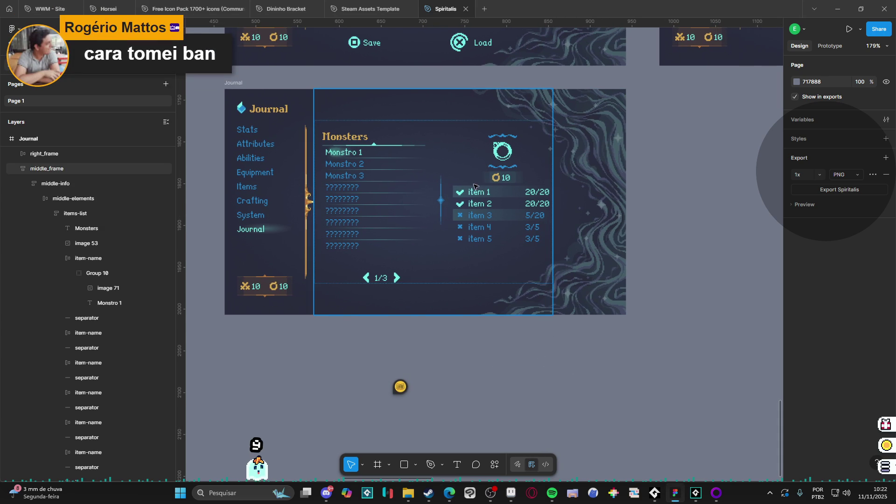
double_click(494, 164)
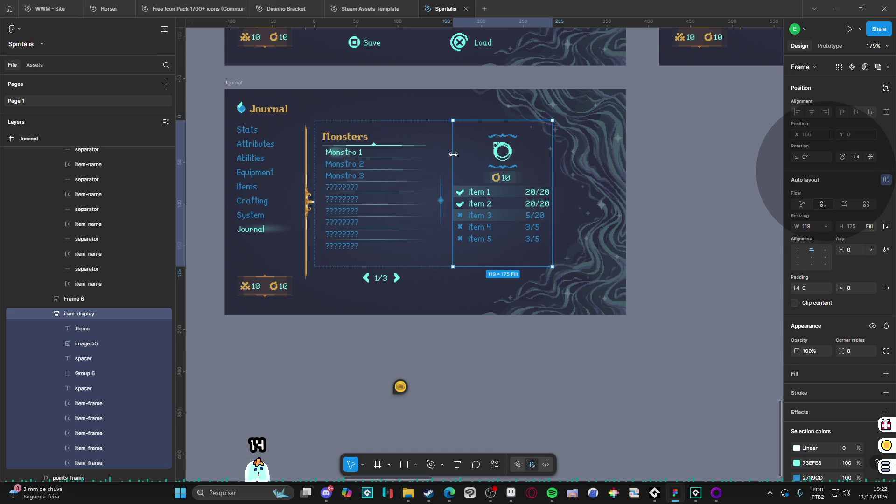
left_click_drag(452, 156, 444, 155)
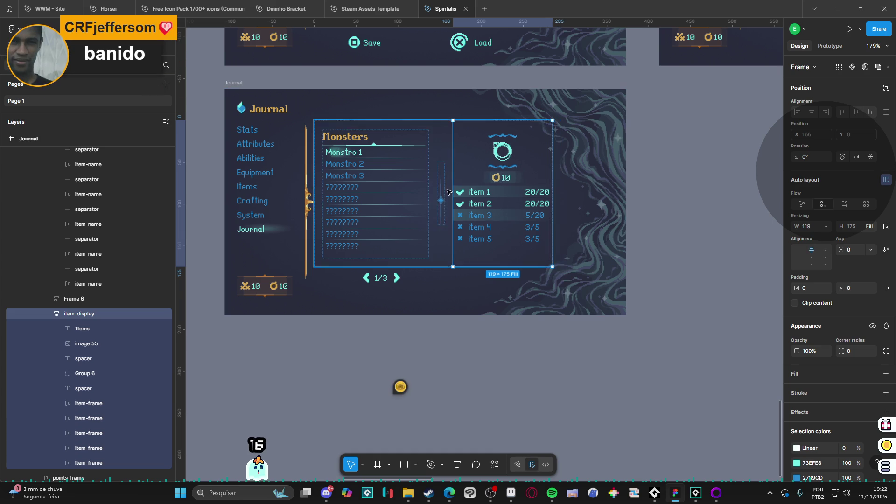
- Narrow the Monsters items-list from its right edge, then reselect item-display
left_click(427, 193)
left_click_drag(427, 193, 425, 195)
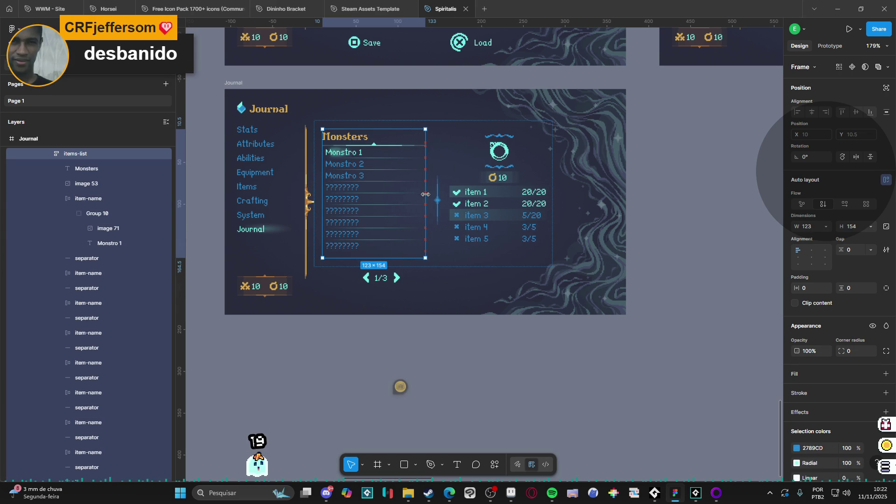
left_click(552, 354)
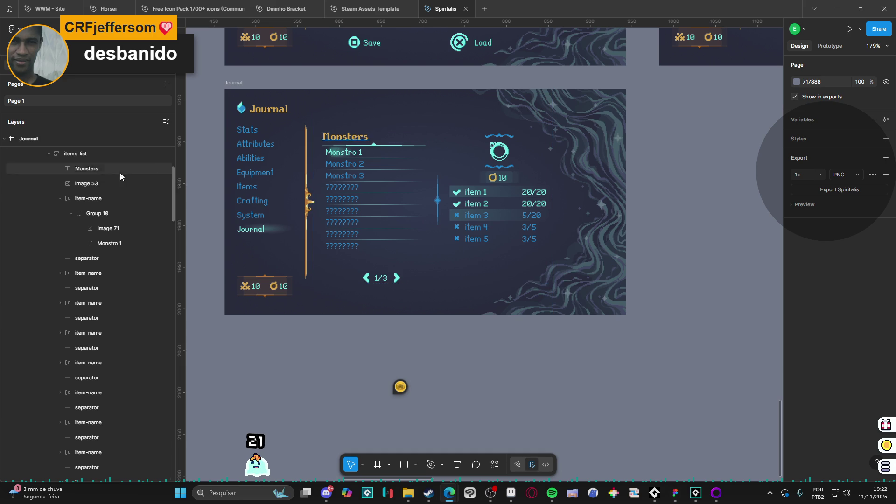
left_click(459, 203)
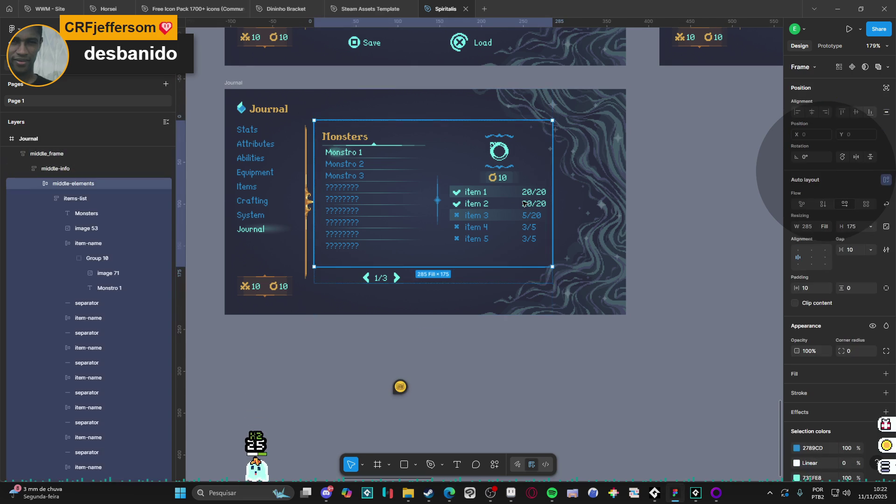
left_click(452, 170)
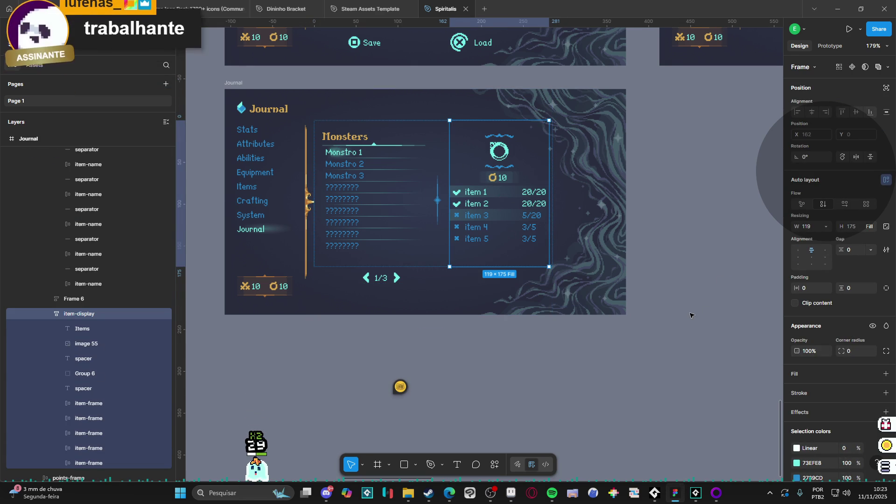
left_click(512, 493)
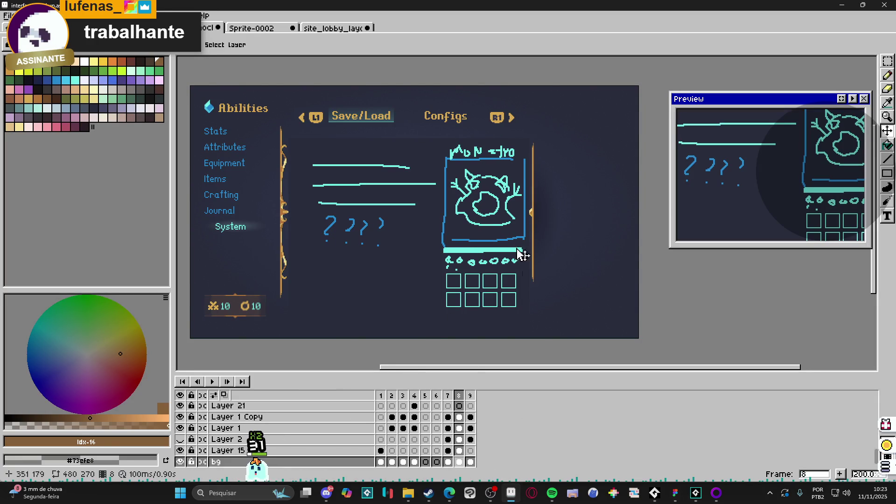
- Try covering the right divider with a dark background-coloured filled rectangle, then undo it
left_click(587, 243, "alt")
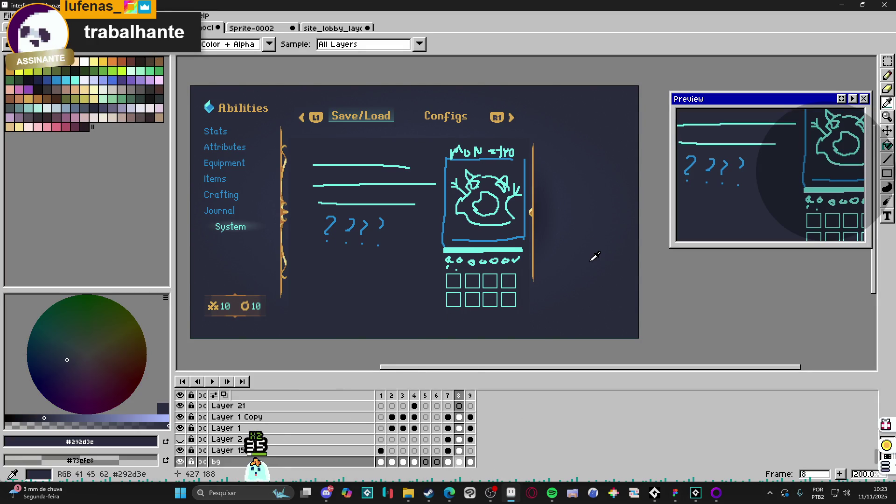
left_click(887, 173)
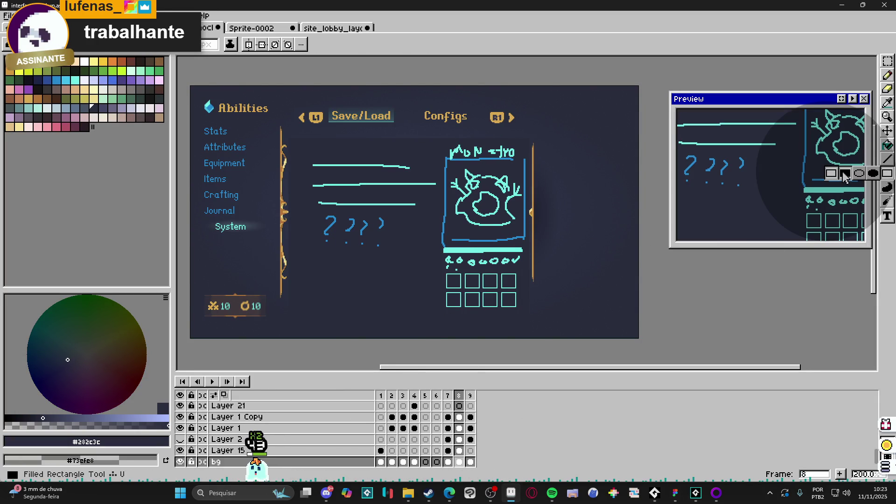
left_click_drag(436, 142, 561, 330)
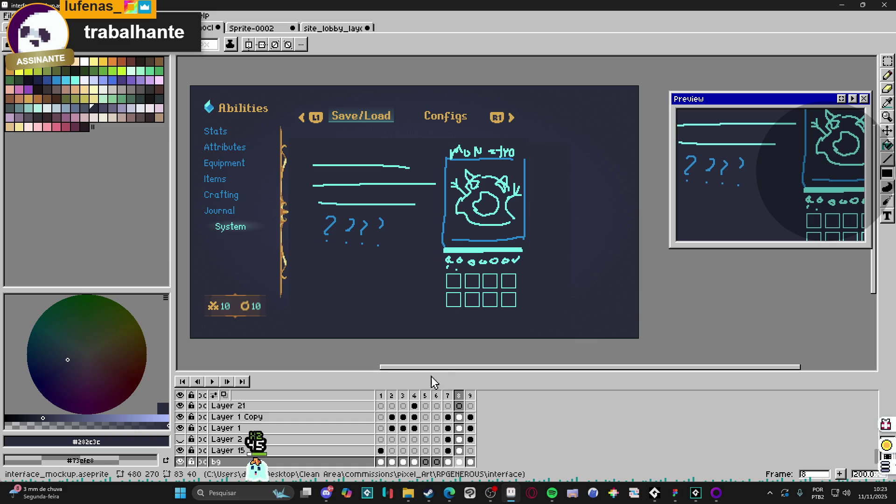
scroll(441, 420, "up", 2)
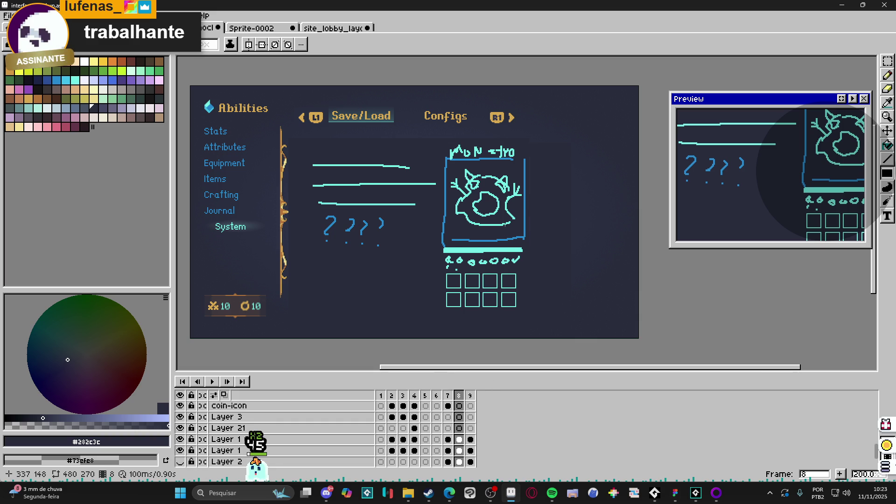
scroll(524, 239, "up", 1)
key("ctrl+z")
- Delete the selected card sketch content and sample the mint line colour
scroll(514, 232, "up", 1)
left_click(522, 240, "ctrl")
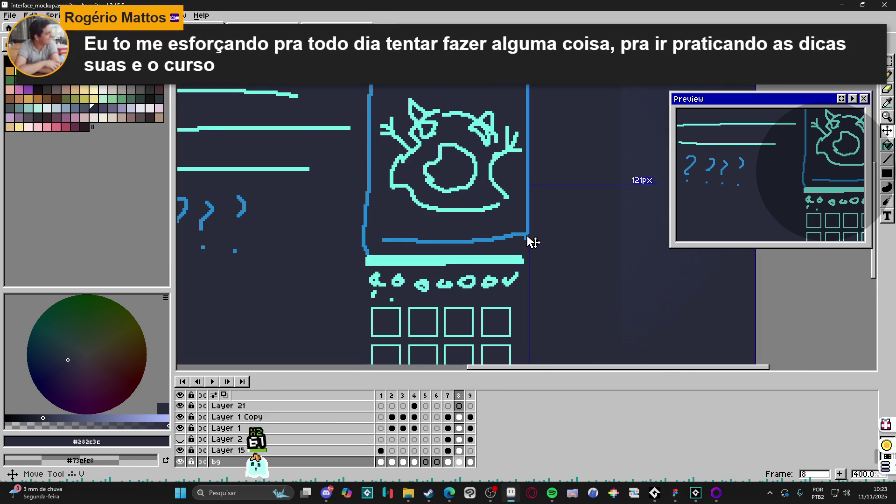
scroll(525, 239, "down", 1)
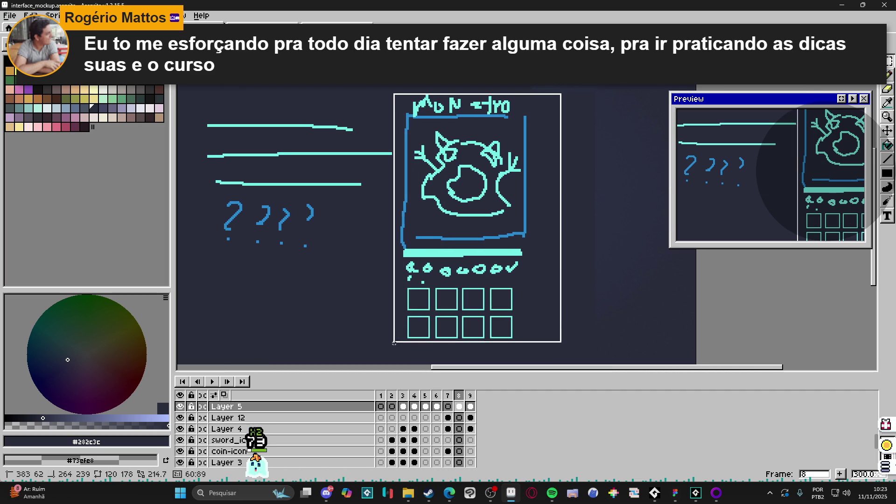
key("Delete")
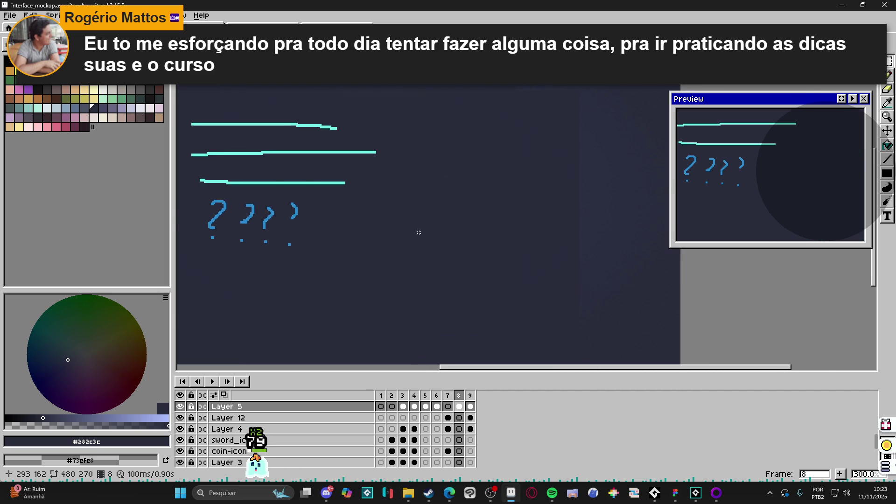
scroll(317, 199, "up", 1)
scroll(317, 199, "up", 1)
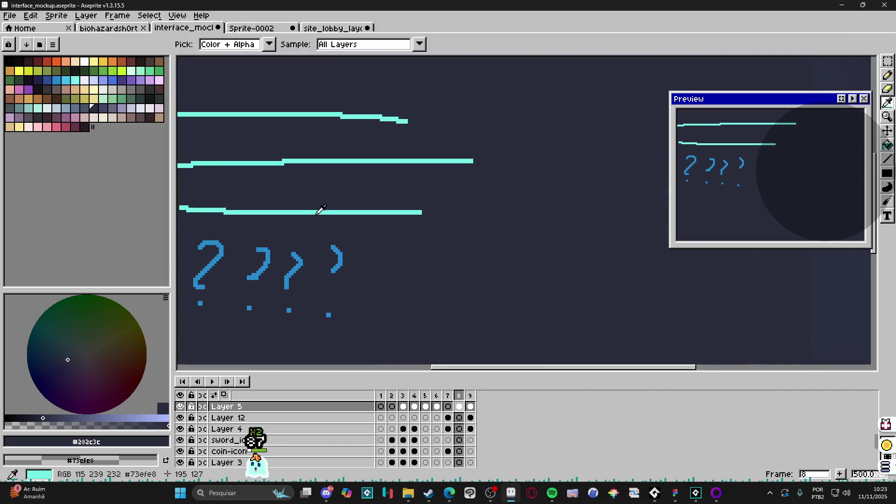
left_click(318, 212, "alt")
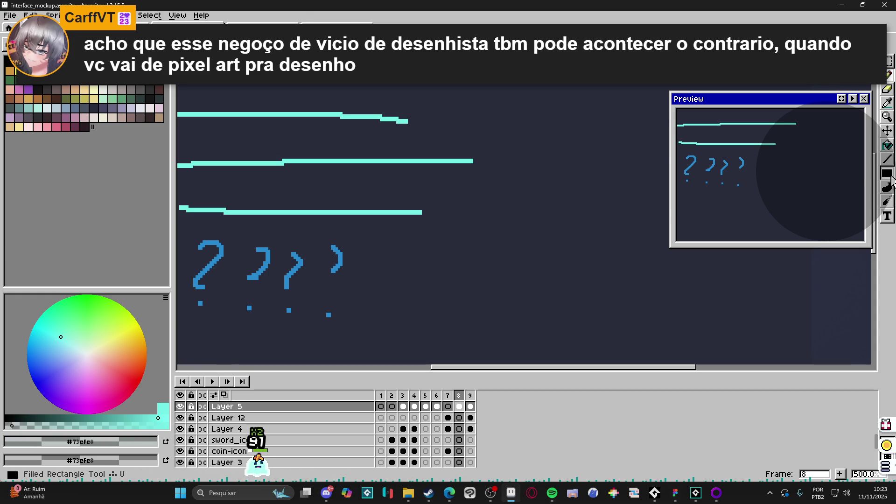
scroll(341, 200, "down", 2)
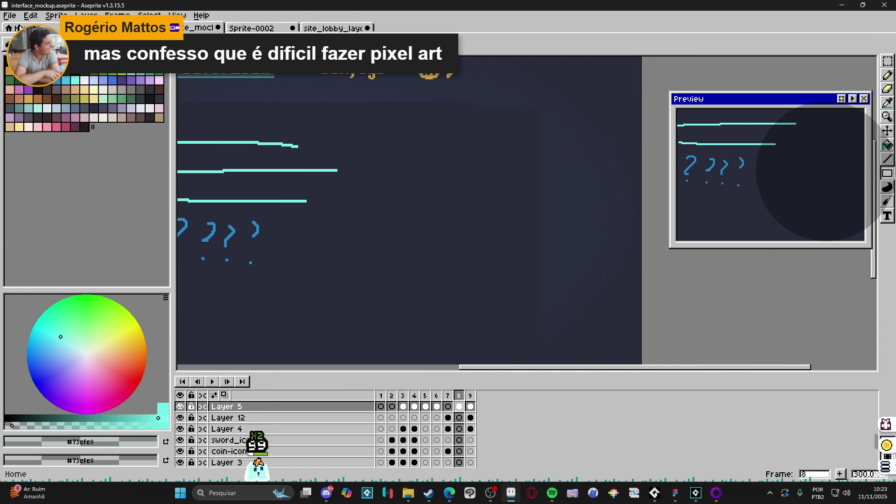
- Create a new 119×175 sprite, Sprite-0004, and select its blank canvas
left_click(9, 16)
left_click(18, 22)
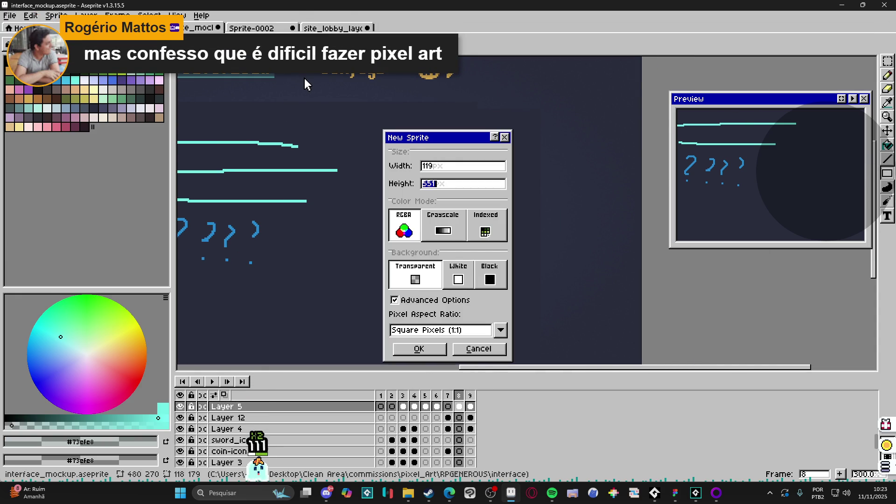
type("5")
key("Return")
scroll(564, 220, "up", 1)
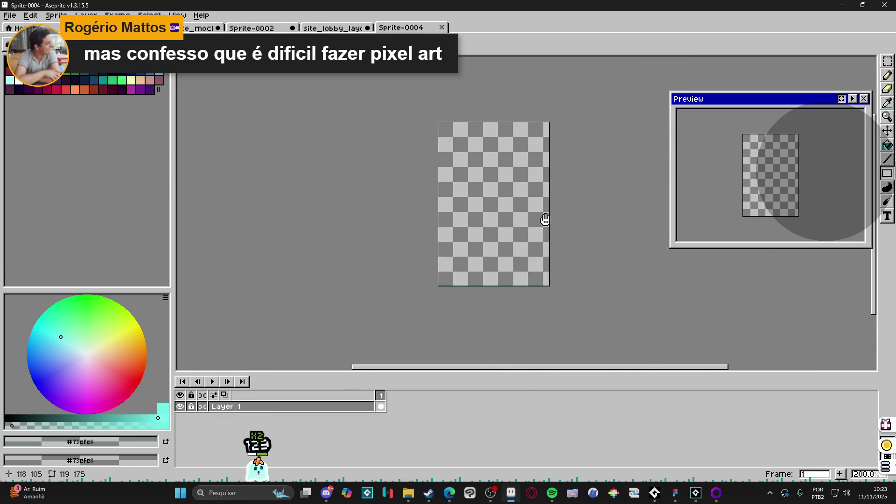
key("w")
left_click(496, 208)
- Cancel saving Sprite-0004 and return to interface_mockup by way of site_lobby_layout
key("ctrl+s")
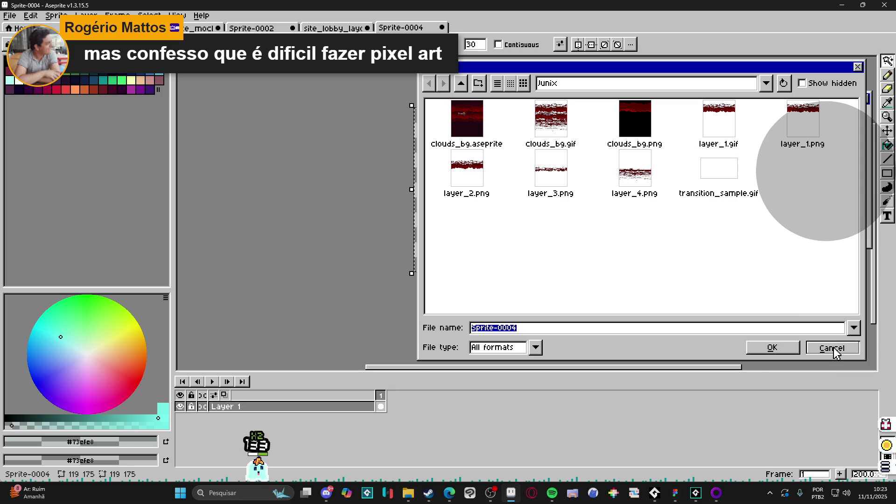
left_click(833, 347)
scroll(514, 295, "up", 4)
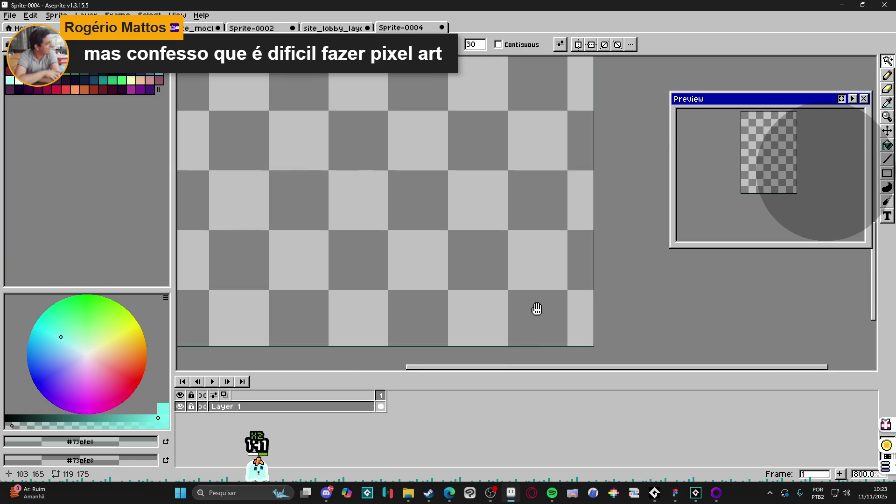
left_click(333, 28)
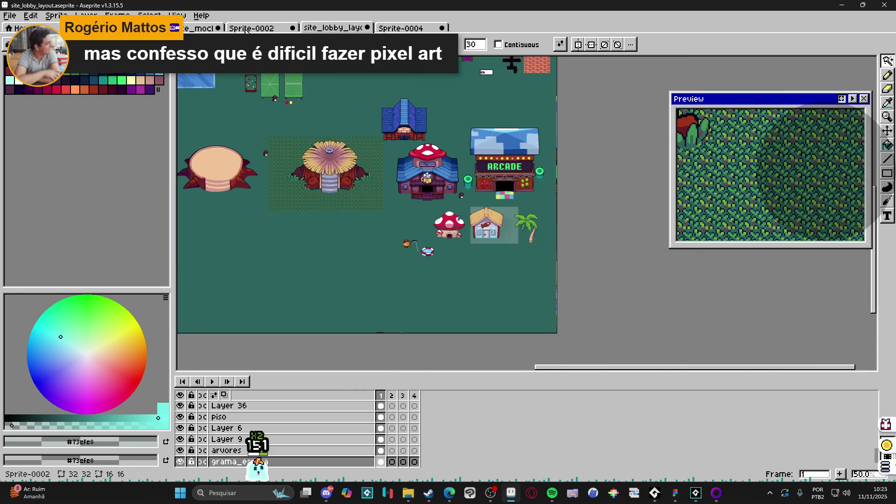
left_click(199, 28)
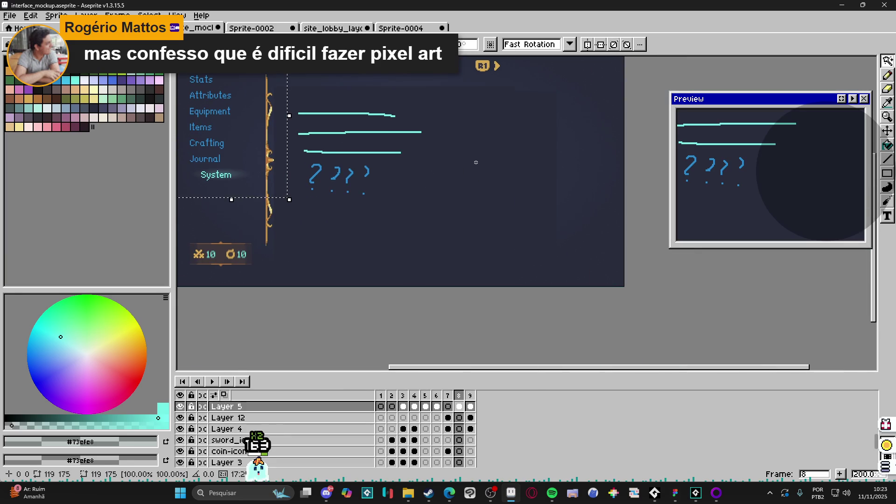
- Draw a filled blue-grey square in the empty panel on Layer 9
mouse_move(252, 156)
left_mouse_down()
mouse_move(500, 202)
mouse_move(514, 217)
left_mouse_up()
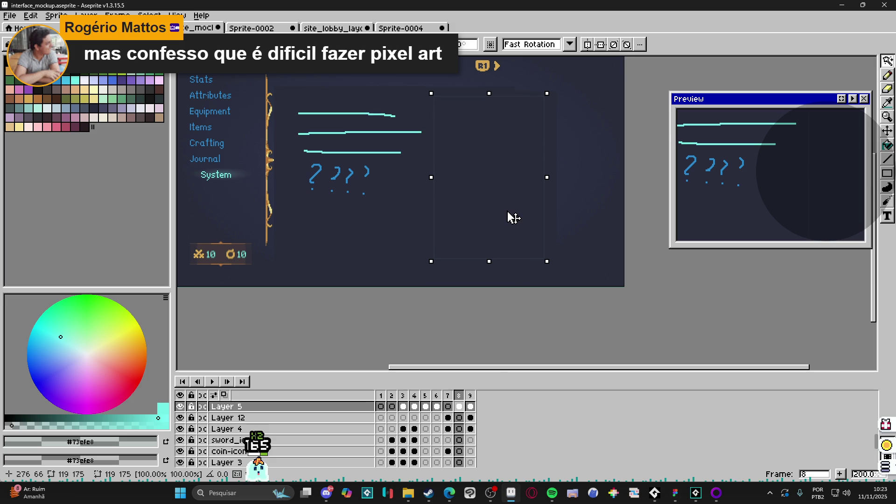
key("ctrl+z")
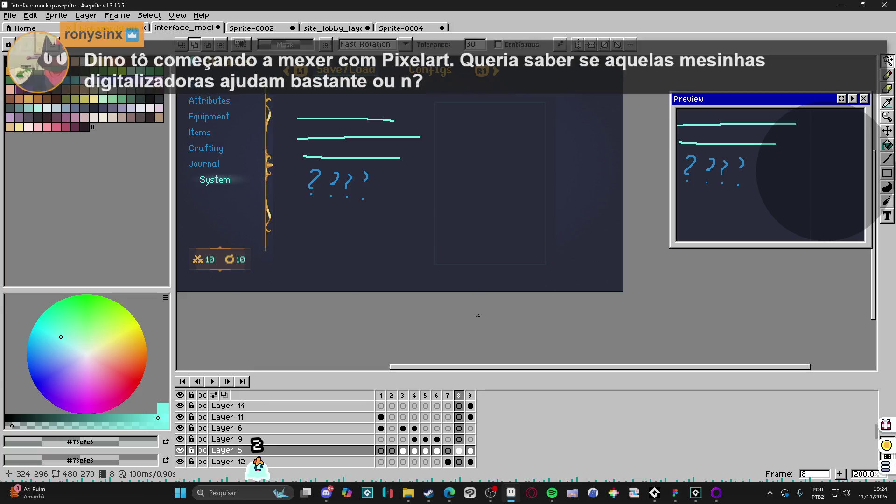
scroll(531, 124, "up", 1)
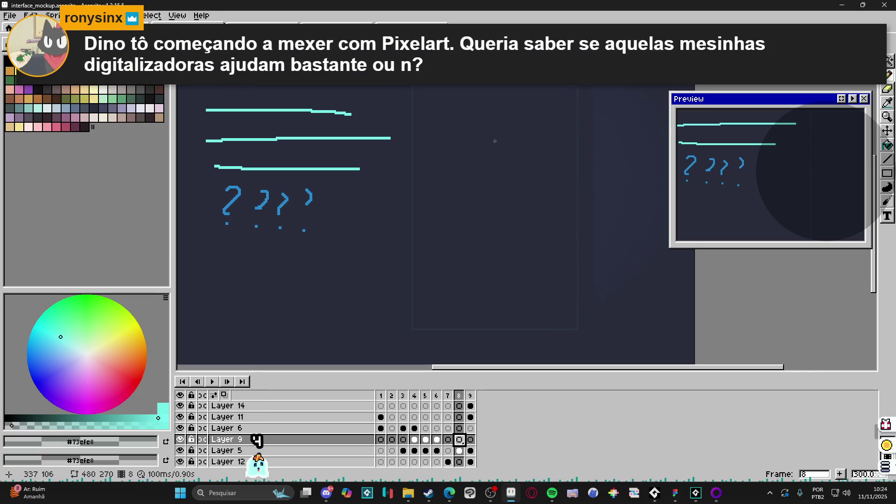
left_click(888, 174)
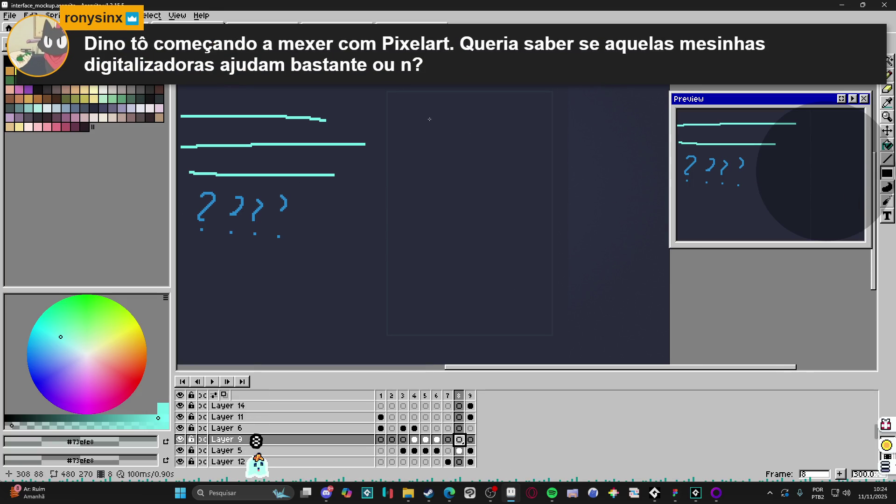
left_click_drag(422, 99, 525, 197)
- Marquee-select around the square and its panel, then deselect
scroll(472, 149, "right", 1)
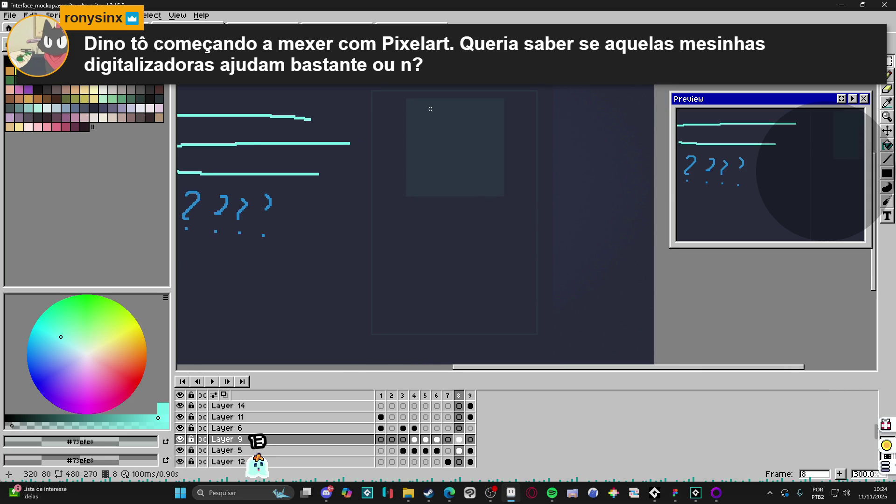
scroll(356, 99, "up", 1)
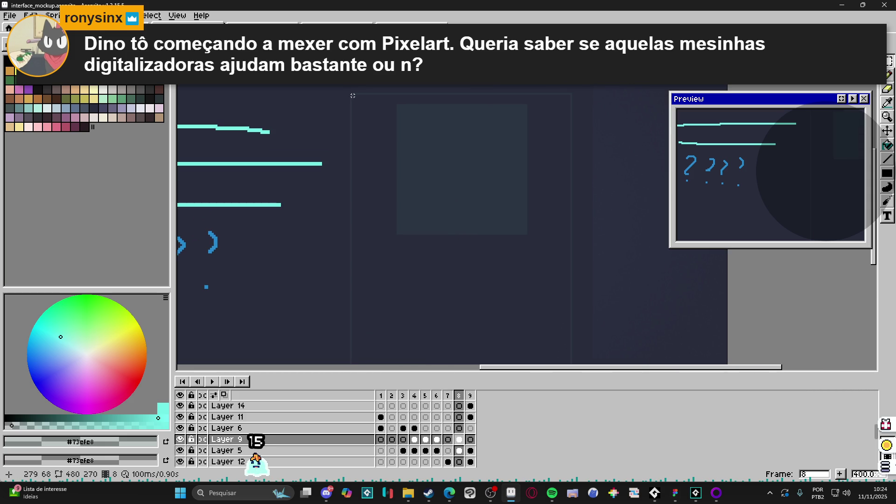
mouse_move(355, 96)
left_mouse_down()
mouse_move(550, 219)
mouse_move(567, 248)
left_mouse_up()
scroll(420, 145, "up", 1)
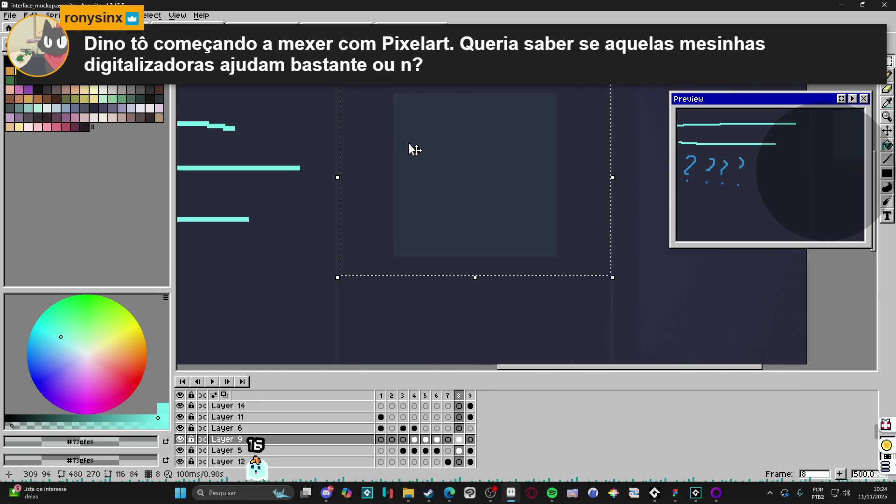
left_click_drag(369, 114, 354, 117)
left_click_drag(317, 87, 589, 284)
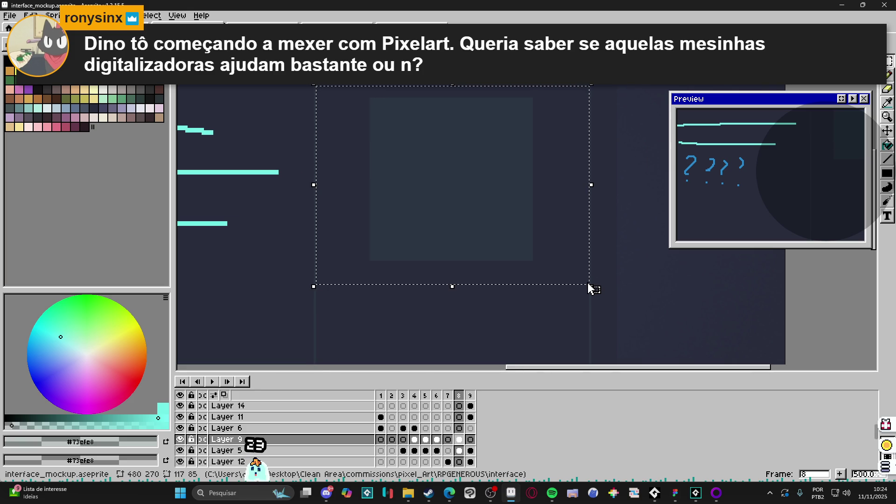
key("ctrl+d")
- Magic-wand select the square and adjust it with the transform box
scroll(550, 250, "down", 1)
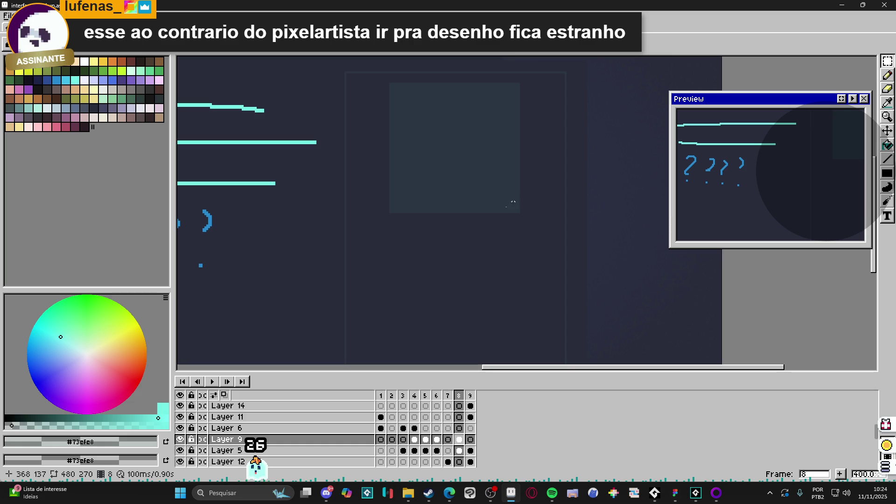
scroll(451, 191, "down", 1)
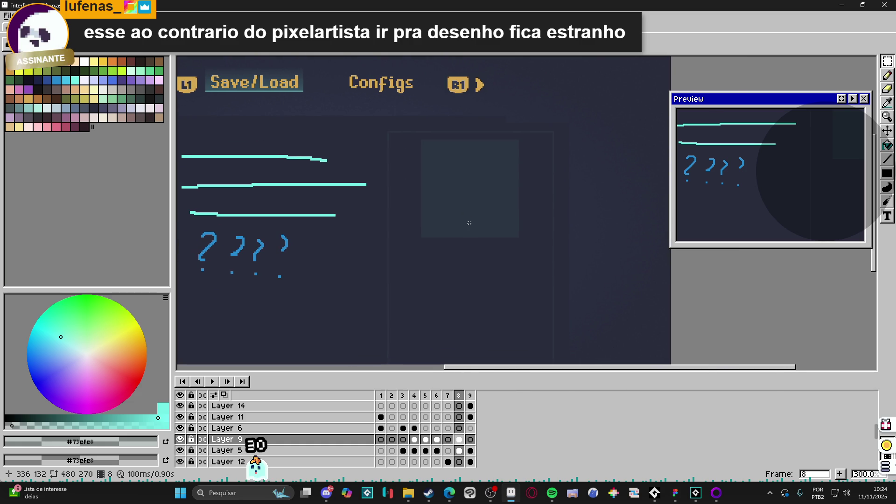
key("w")
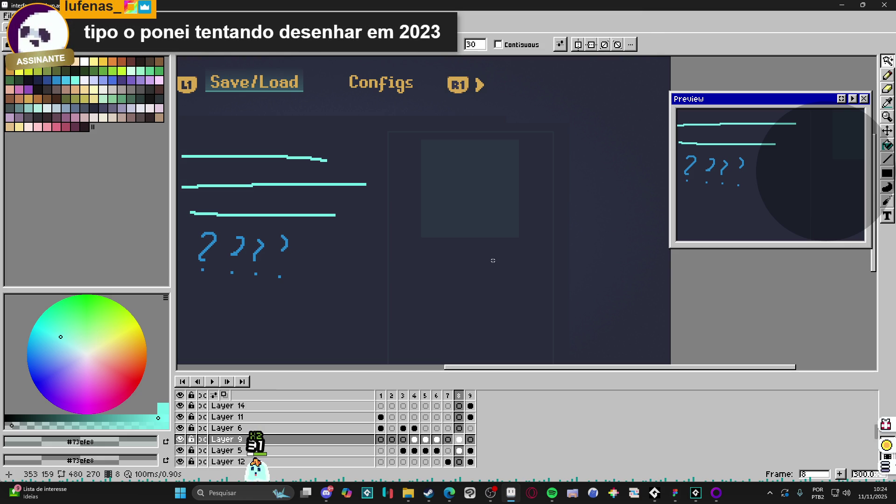
left_click(436, 172)
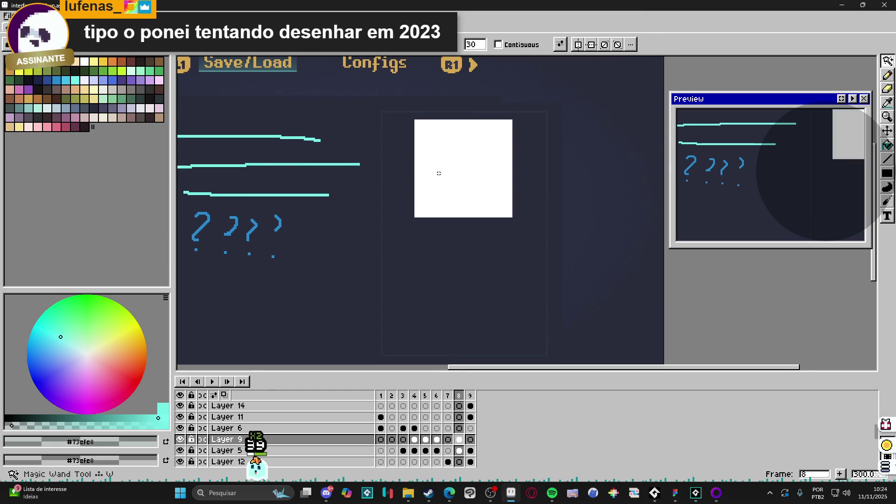
scroll(488, 183, "up", 1)
left_click(469, 178)
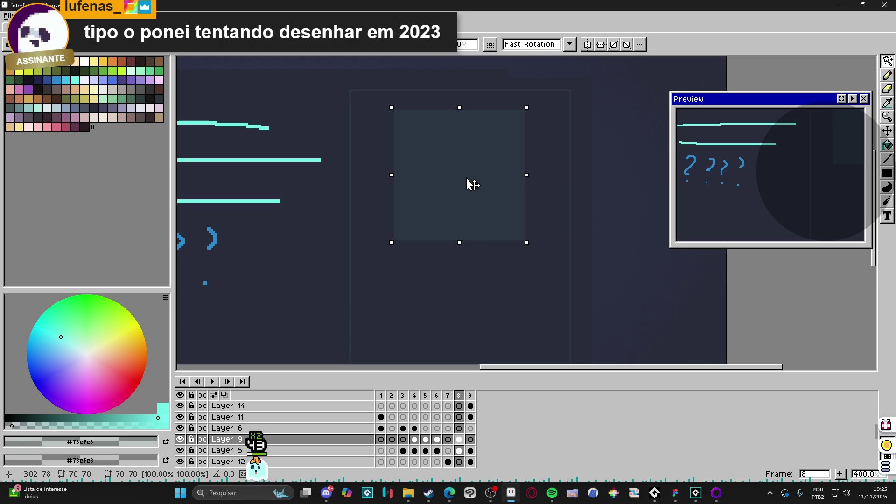
left_click(467, 182)
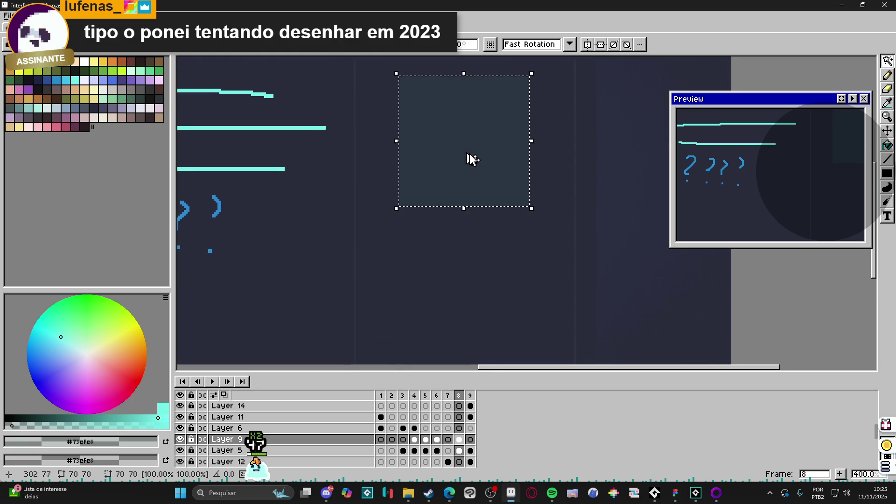
scroll(473, 174, "down", 1)
mouse_move(475, 178)
left_mouse_down()
mouse_move(469, 172)
mouse_move(493, 192)
left_mouse_up()
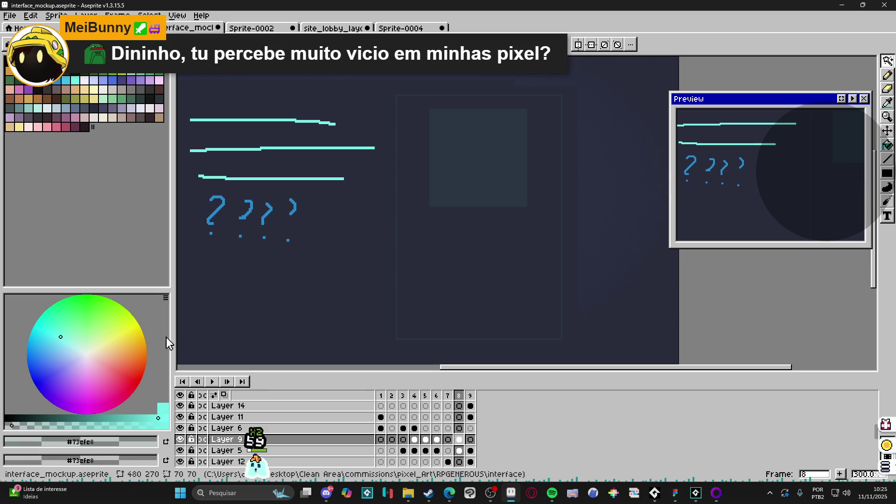
- Draw a 70×70 mint rectangle outline around the blue-grey square
left_click(141, 74)
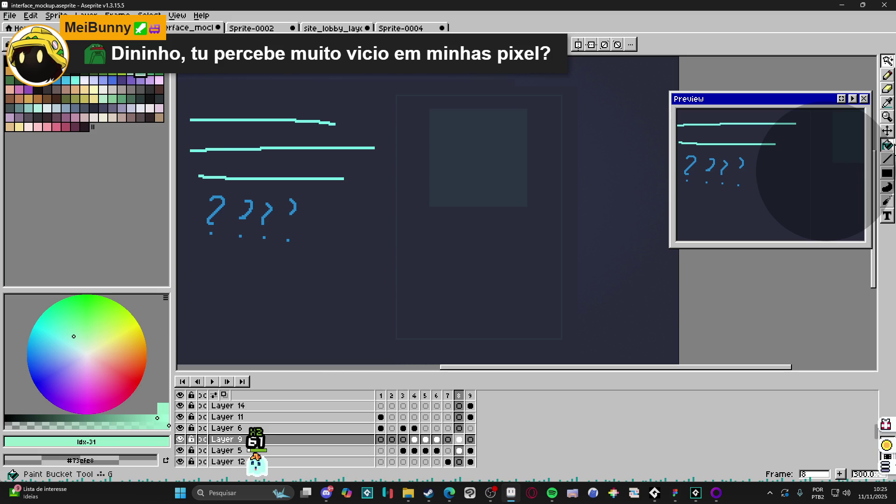
key("u")
scroll(414, 114, "up", 3)
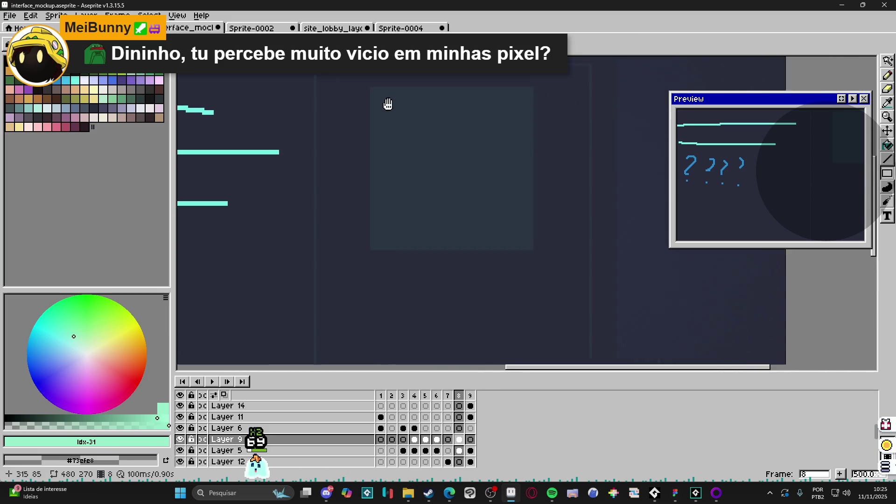
mouse_move(329, 74)
left_mouse_down()
mouse_move(574, 316)
mouse_move(584, 361)
left_mouse_up()
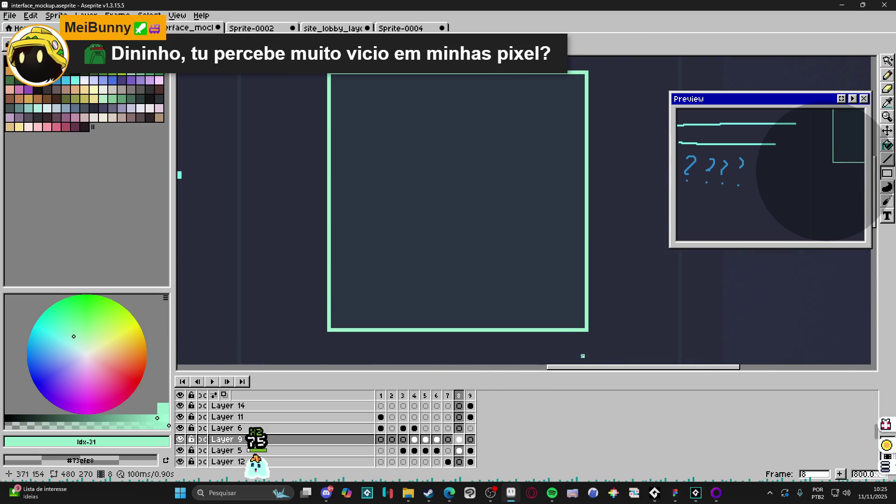
- Pan and zoom around the canvas to review the outlined icon box
scroll(507, 304, "down", 3)
mouse_move(507, 303)
left_mouse_down()
mouse_move(494, 239)
mouse_move(462, 178)
left_mouse_up()
scroll(463, 234, "down", 1)
key("v")
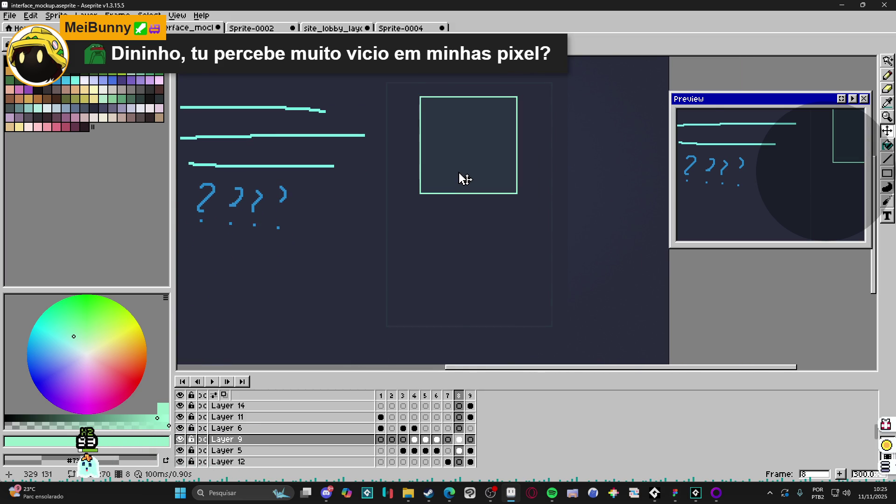
scroll(464, 195, "up", 1)
scroll(470, 206, "down", 1)
left_click_drag(470, 205, 499, 250)
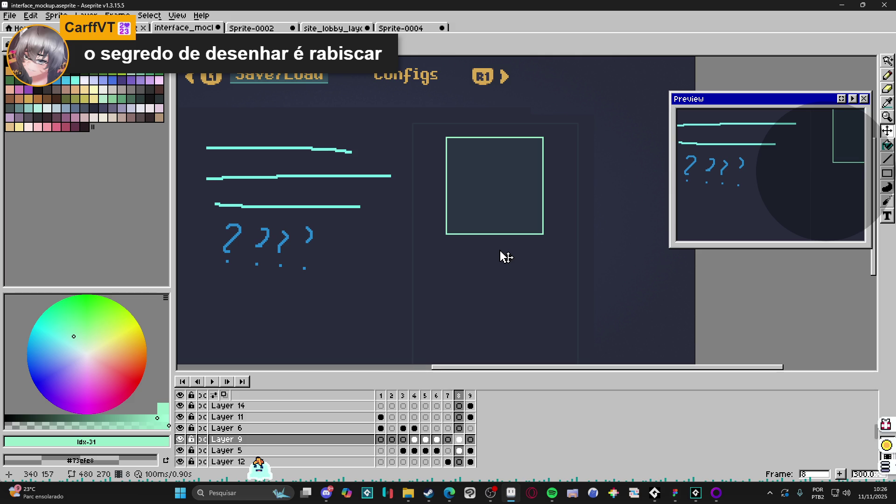
mouse_move(504, 257)
left_mouse_down()
mouse_move(486, 224)
mouse_move(490, 198)
left_mouse_up()
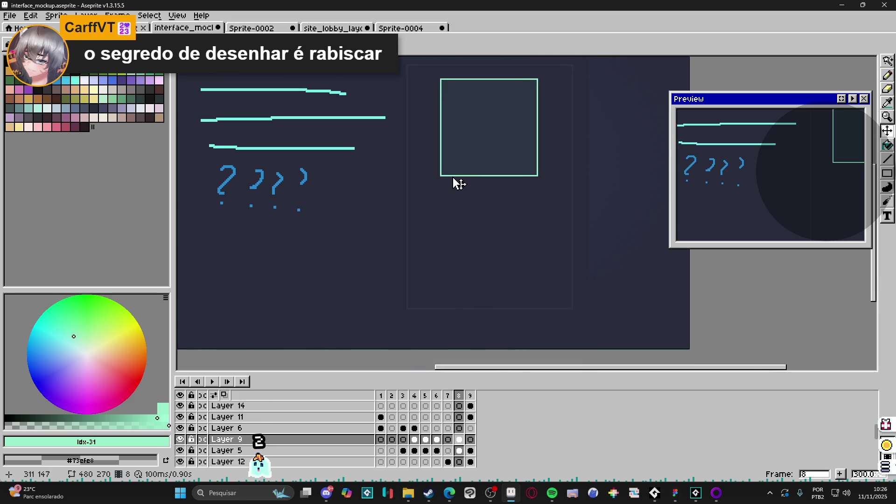
scroll(454, 181, "up", 4)
scroll(570, 218, "down", 5)
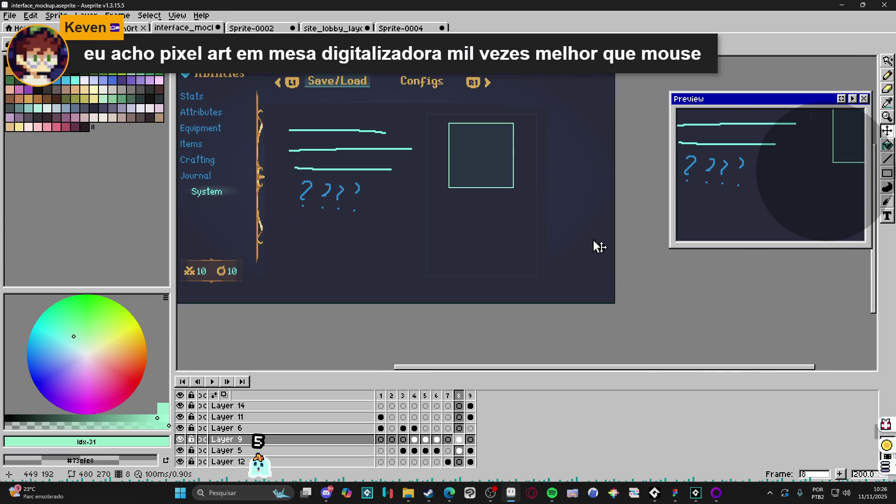
mouse_move(654, 496)
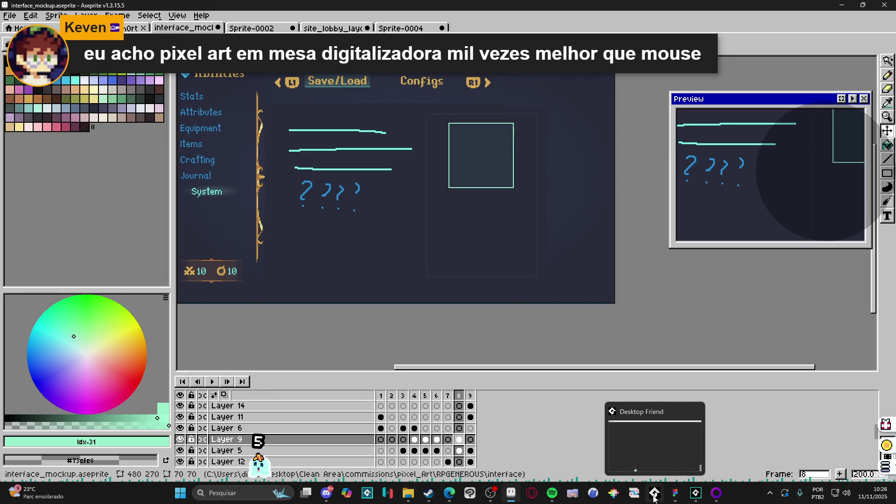
- Bring Figma forward, deselect the frame and zoom in on the combat-interface mockups
left_click(675, 493)
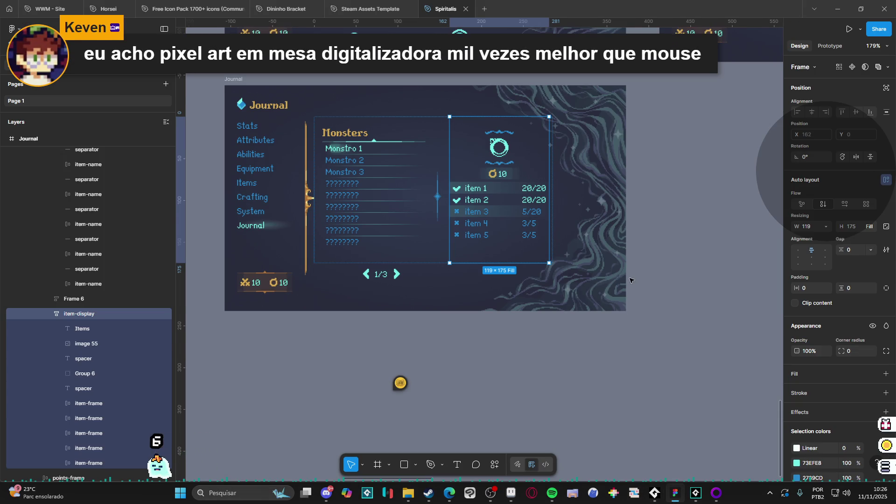
left_click(630, 280)
scroll(394, 394, "down", 3)
scroll(426, 375, "up", 2)
scroll(425, 376, "down", 5)
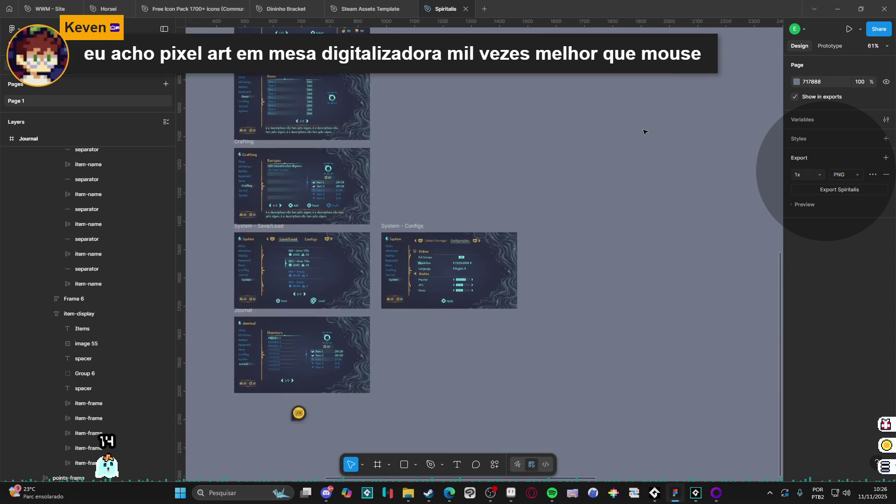
left_click_drag(641, 135, 470, 224)
scroll(478, 356, "up", 5)
scroll(478, 356, "right", 5)
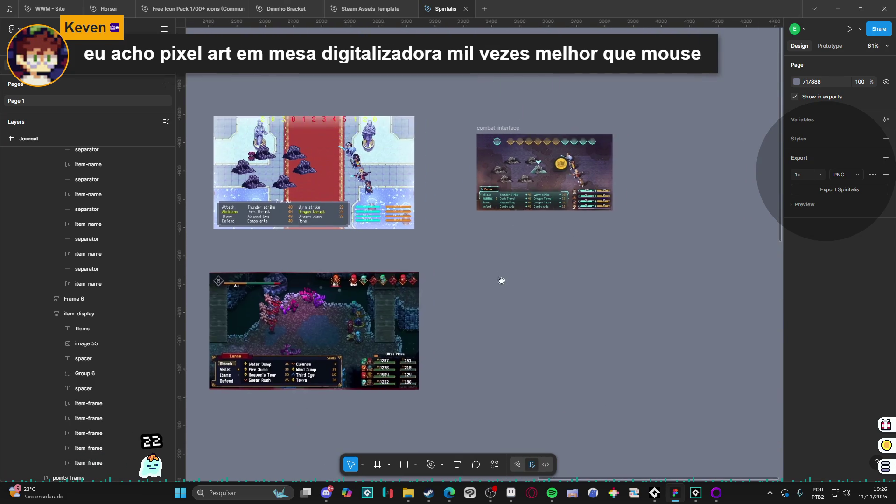
left_click_drag(536, 258, 438, 318)
scroll(494, 220, "up", 5)
left_click_drag(496, 330, 566, 299)
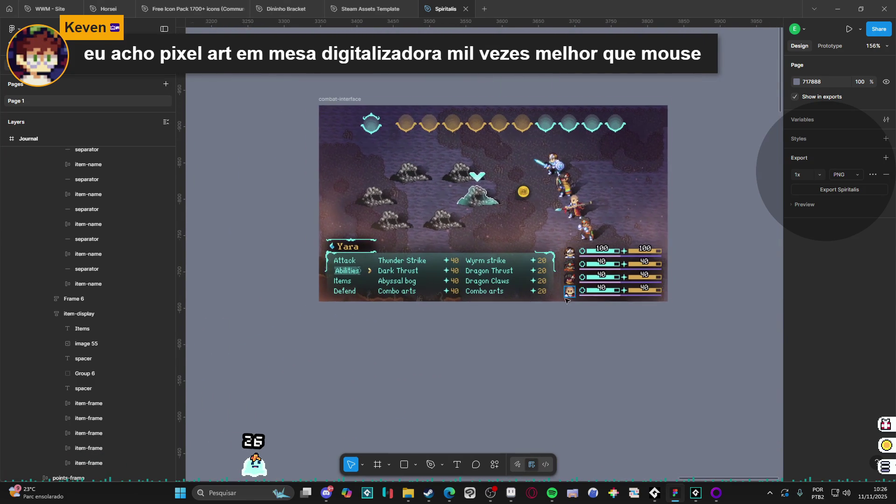
scroll(566, 299, "up", 2)
scroll(563, 336, "up", 1)
scroll(562, 406, "up", 2)
left_click_drag(566, 391, 583, 387)
scroll(582, 387, "up", 1)
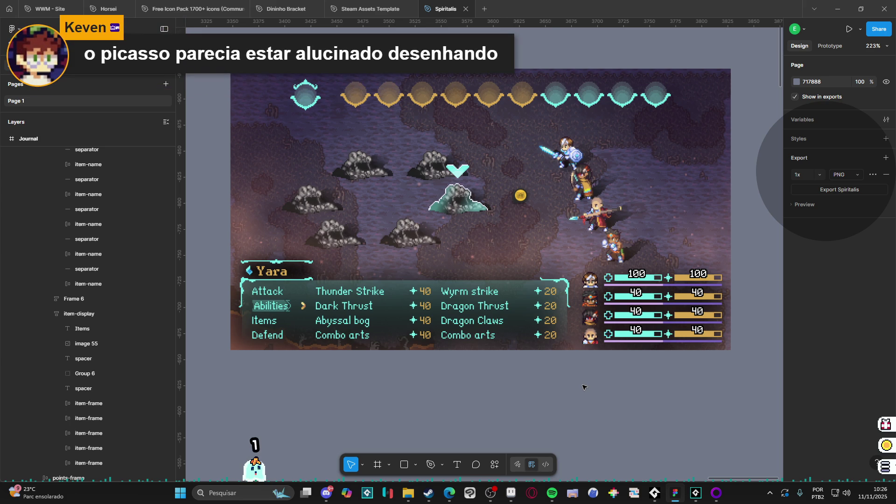
- Scroll back across the menu mockups to the Journal screen, then return to Aseprite
scroll(583, 387, "down", 5, "ctrl")
scroll(538, 393, "down", 5)
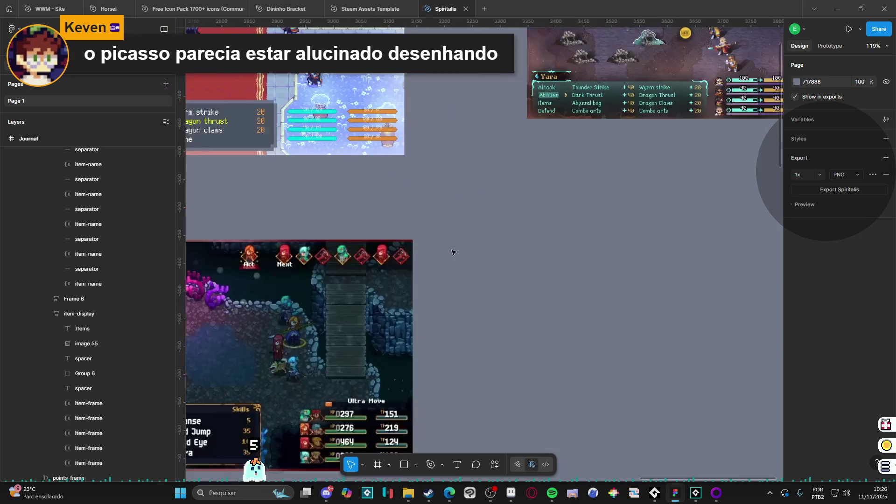
scroll(453, 280, "down", 5)
scroll(453, 280, "left", 4)
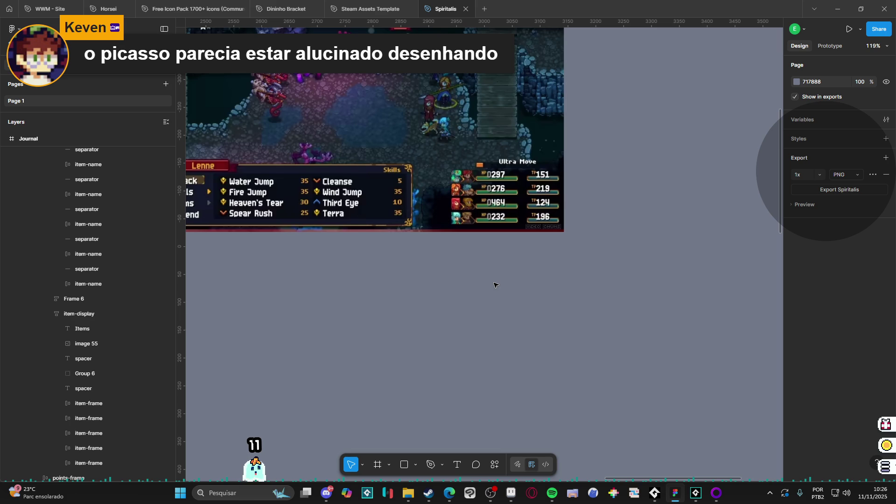
scroll(369, 238, "left", 5)
scroll(368, 238, "down", 5, "ctrl")
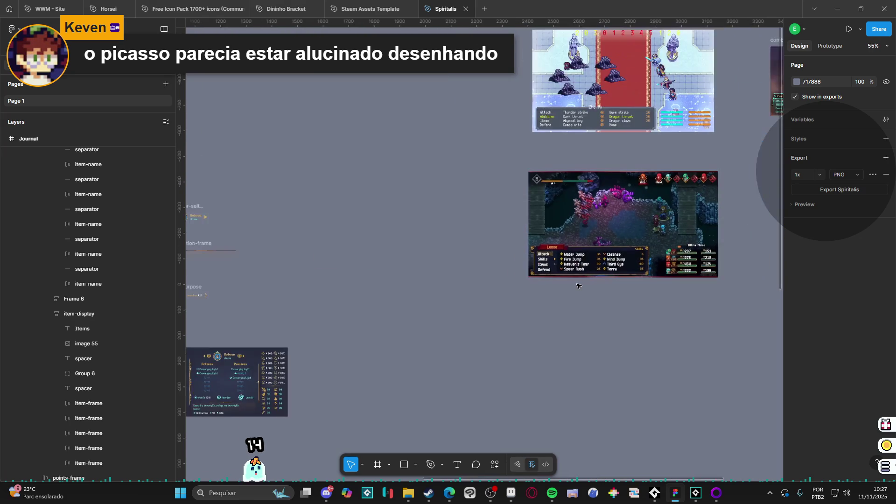
scroll(406, 312, "up", 5, "ctrl")
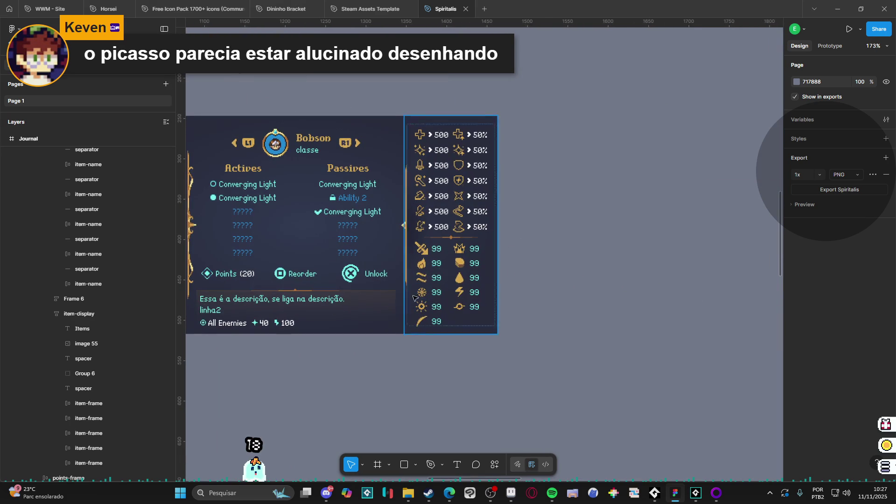
scroll(540, 236, "down", 5)
scroll(514, 297, "left", 5)
scroll(514, 297, "down", 5)
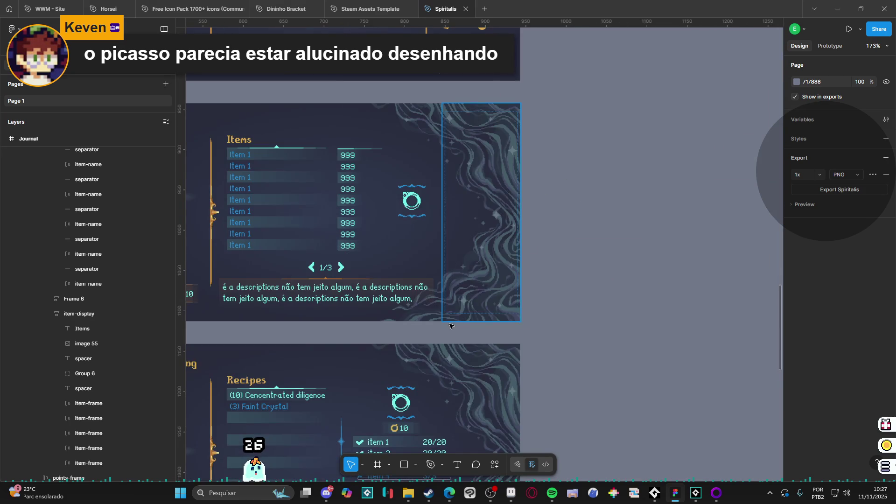
scroll(508, 284, "down", 5)
scroll(506, 280, "left", 3)
scroll(503, 272, "down", 10)
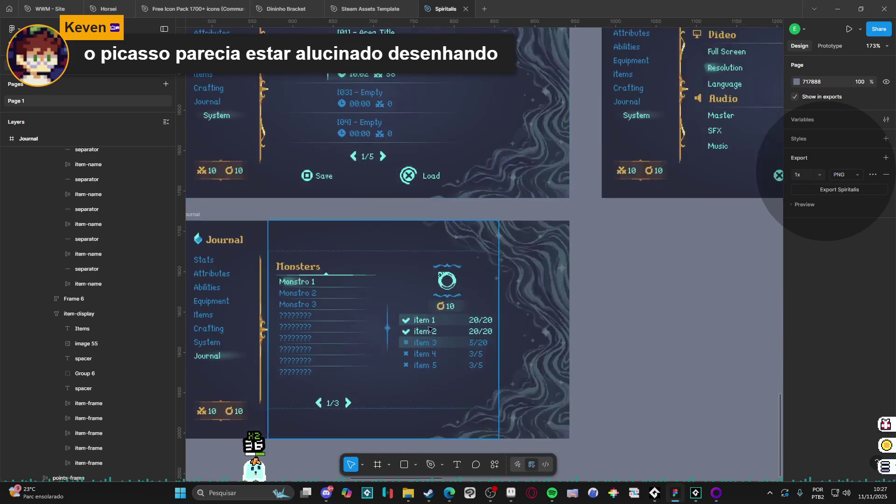
scroll(460, 260, "up", 5, "ctrl")
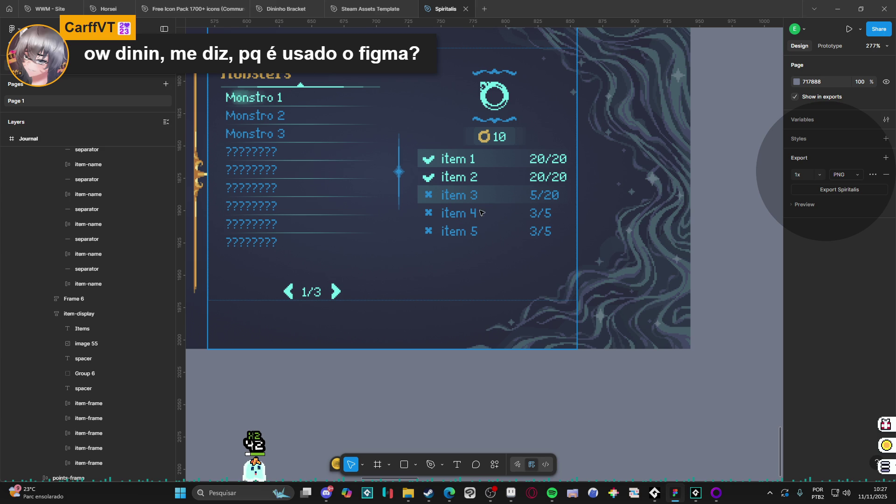
scroll(491, 140, "down", 5)
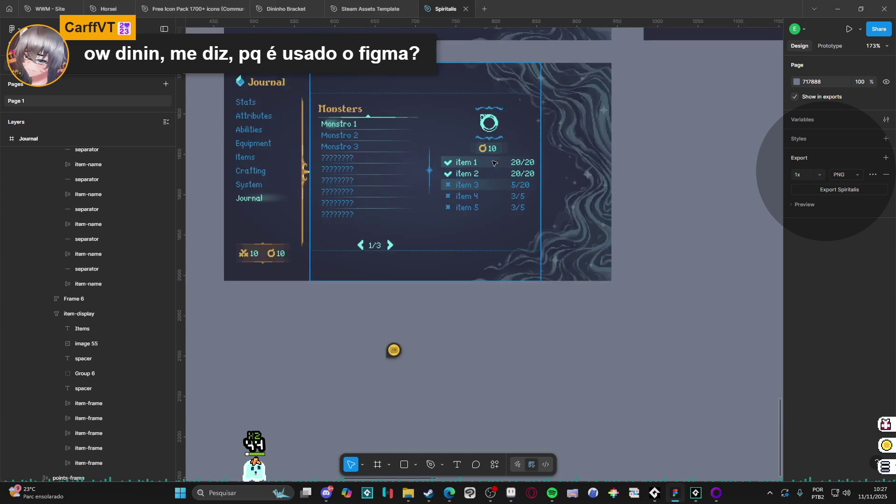
scroll(491, 139, "up", 2)
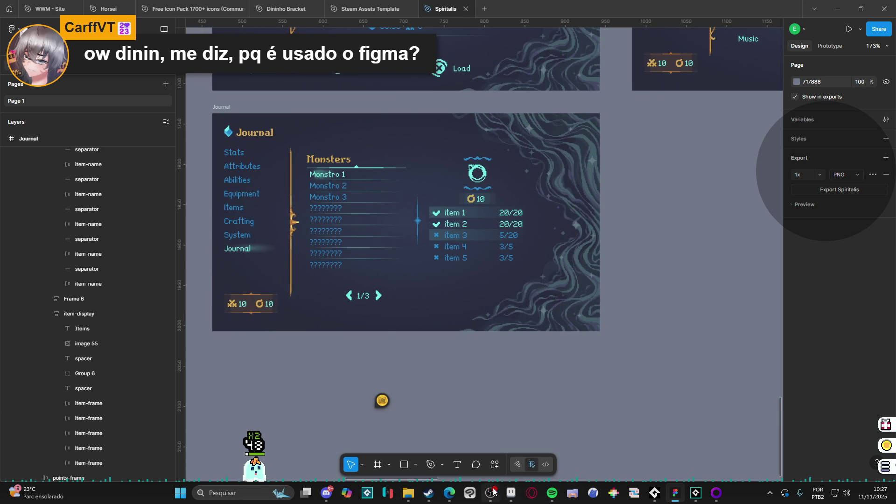
left_click(510, 493)
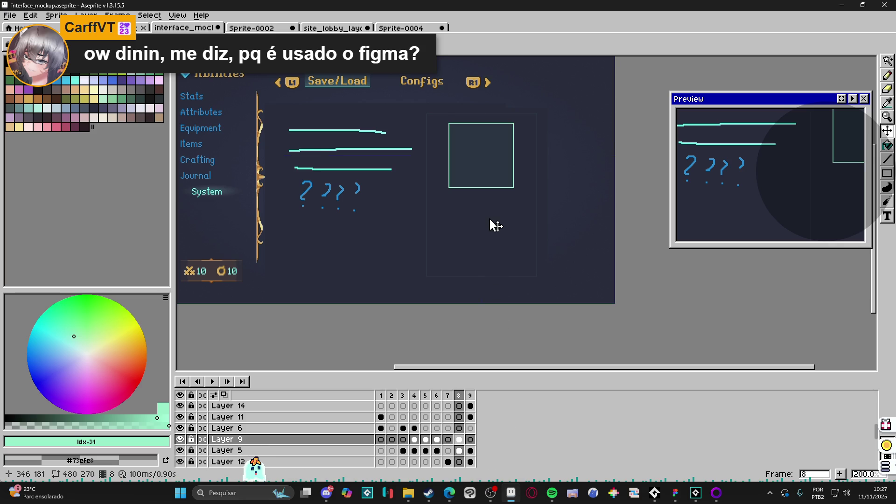
- Look over the outlined item box and Save/Load header, then switch to the biohazardsh0rty_tiles sprite
scroll(514, 209, "up", 1)
left_click_drag(481, 191, 477, 225)
scroll(472, 226, "up", 1)
scroll(476, 232, "down", 1)
scroll(475, 252, "up", 1)
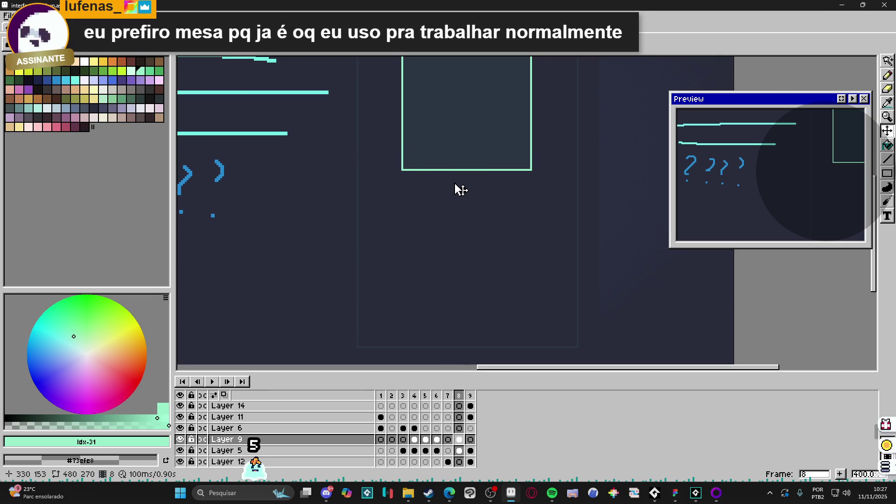
scroll(441, 190, "down", 1)
scroll(427, 189, "up", 1)
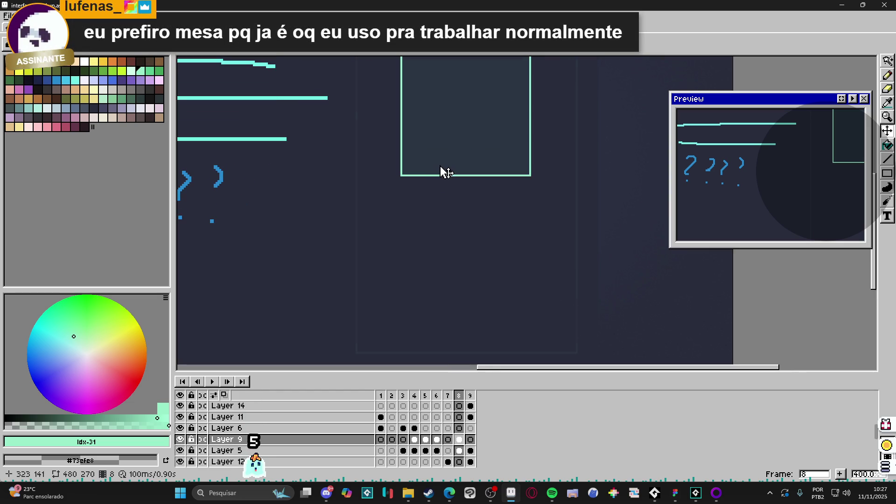
scroll(425, 183, "up", 1)
left_click_drag(429, 186, 427, 164)
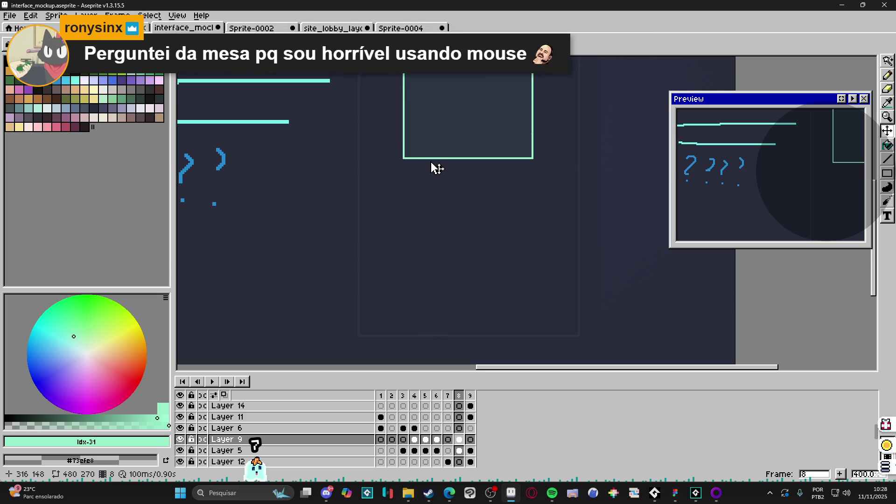
scroll(408, 153, "down", 1)
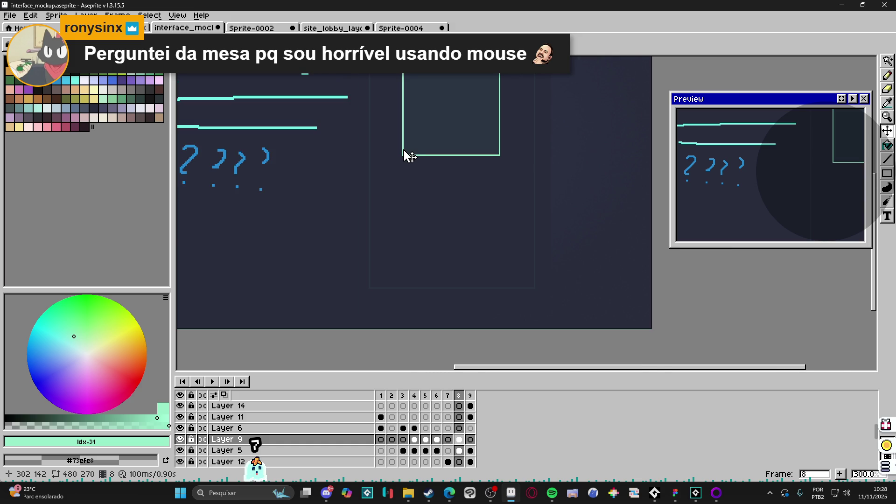
scroll(407, 153, "down", 1)
mouse_move(453, 155)
left_mouse_down()
mouse_move(494, 186)
mouse_move(482, 170)
left_mouse_up()
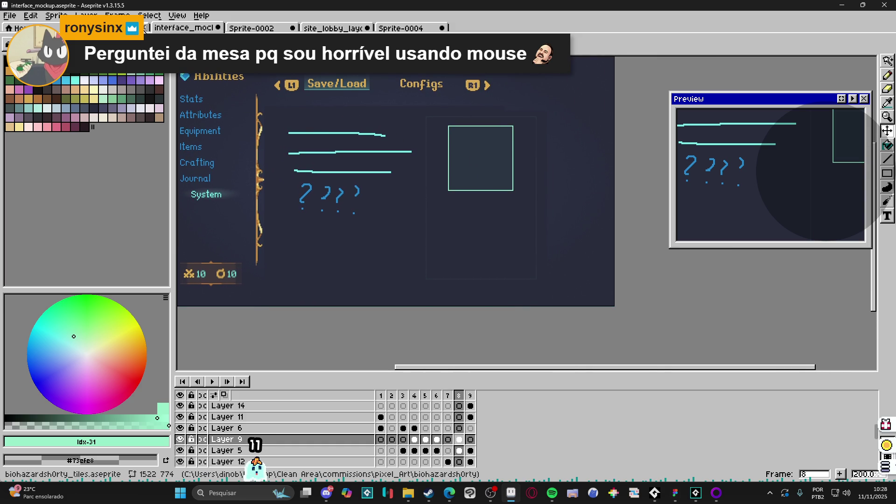
left_click(145, 27)
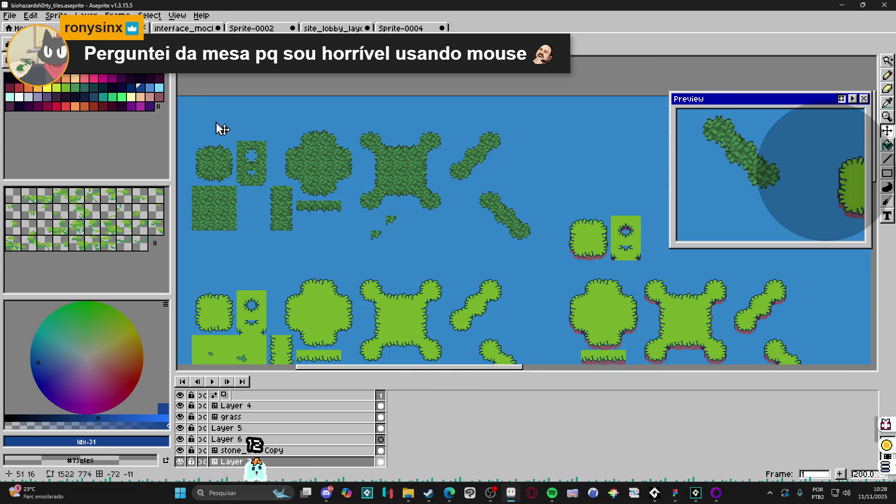
scroll(252, 145, "up", 3)
scroll(252, 144, "up", 2)
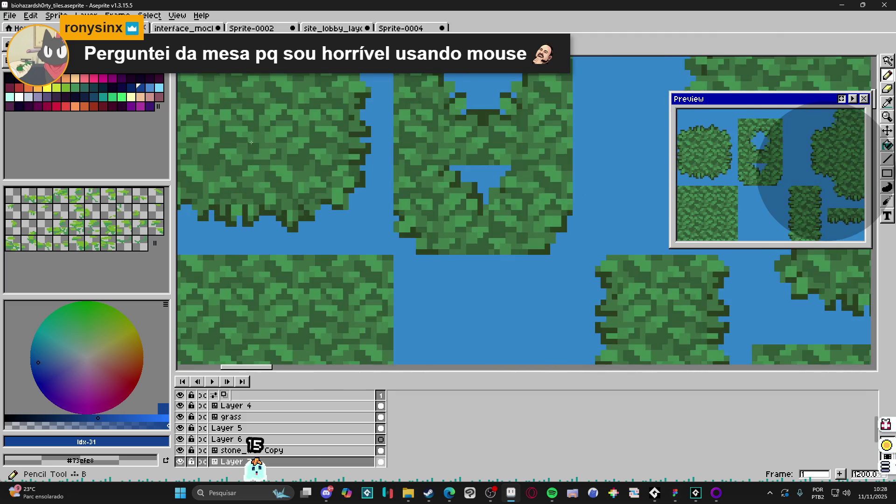
scroll(252, 145, "up", 1)
left_click(420, 234, "alt")
scroll(427, 243, "up", 1)
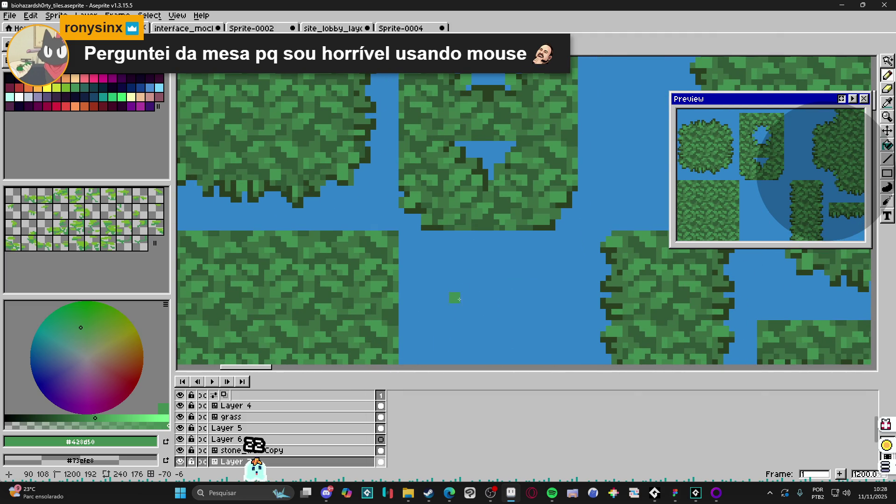
left_click(428, 361, "alt")
scroll(427, 360, "up", 2)
mouse_move(469, 275)
left_mouse_down()
mouse_move(503, 259)
mouse_move(429, 239)
mouse_move(460, 240)
mouse_move(489, 222)
left_mouse_up()
scroll(452, 304, "up", 1)
scroll(428, 239, "down", 2)
scroll(464, 278, "up", 1)
scroll(488, 222, "down", 4)
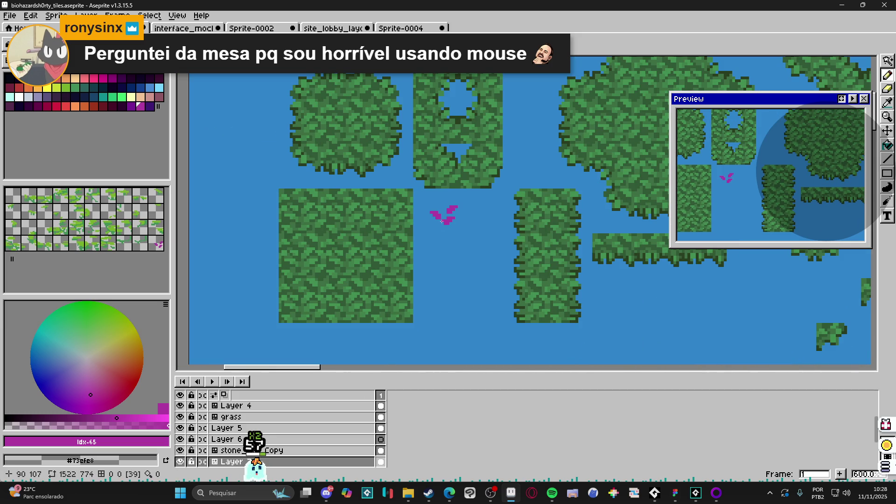
scroll(442, 222, "up", 4)
left_click(402, 248)
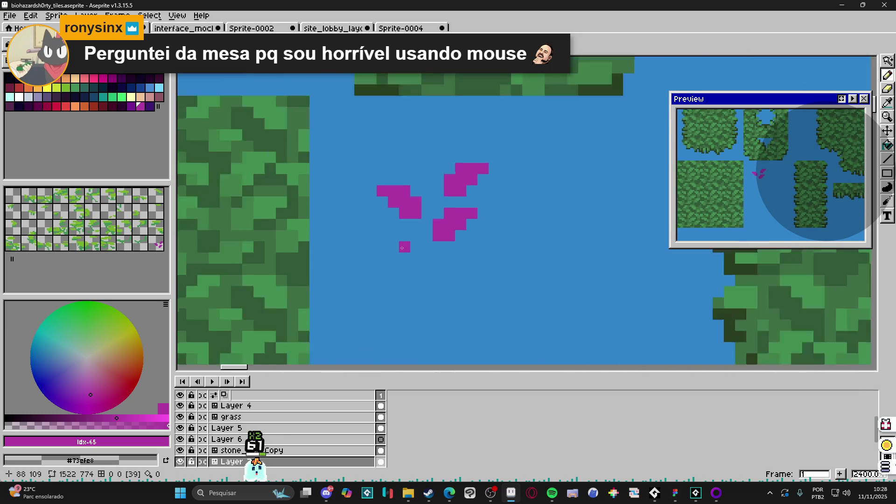
scroll(402, 248, "down", 3)
scroll(385, 214, "up", 3)
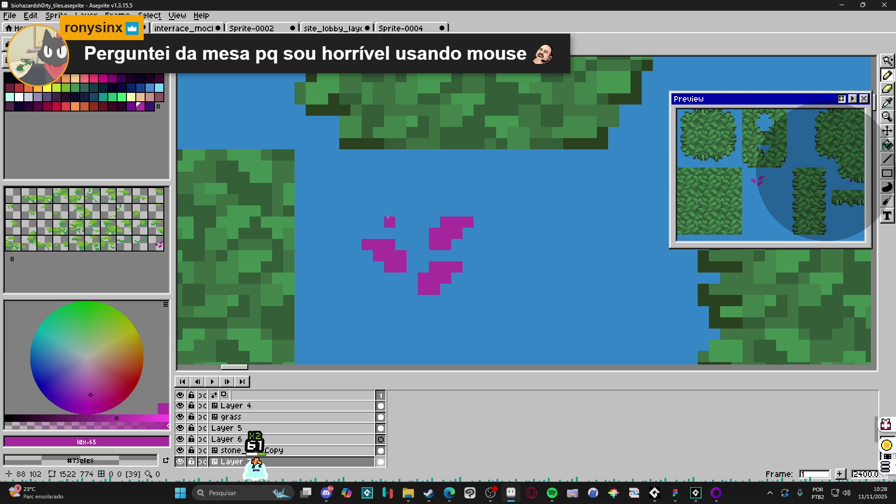
scroll(401, 211, "down", 3)
scroll(400, 187, "up", 3)
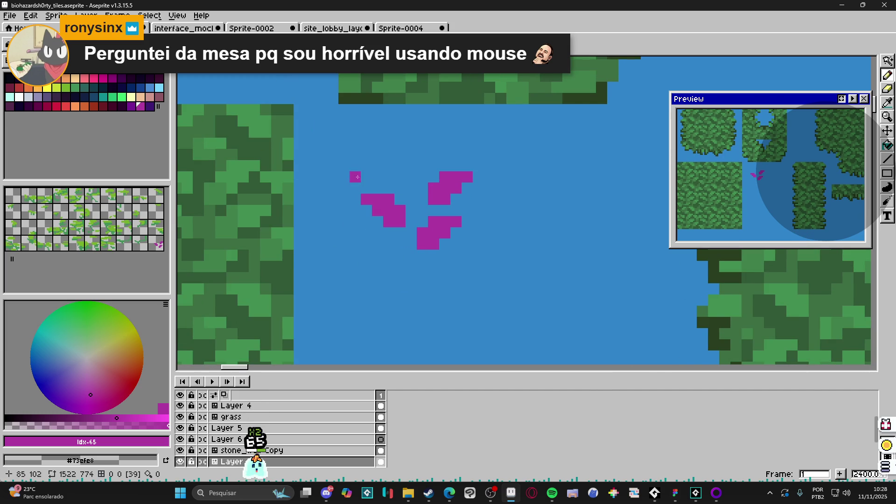
scroll(388, 215, "down", 7)
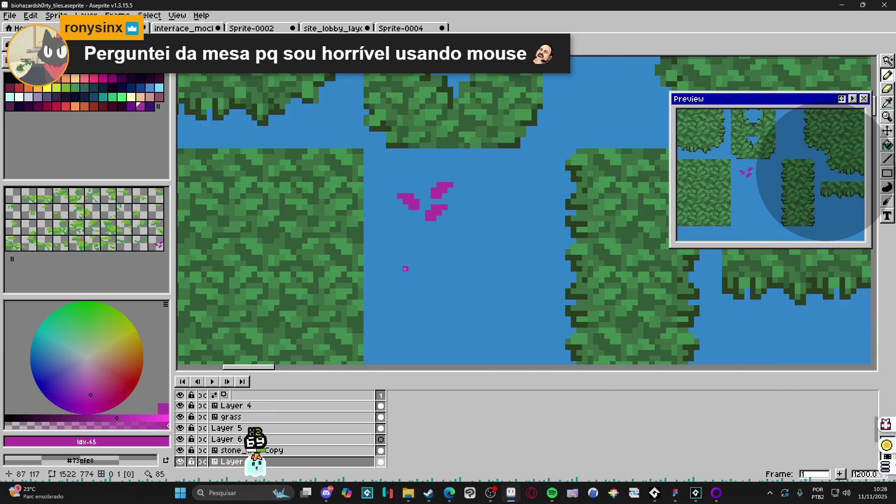
scroll(409, 261, "up", 5)
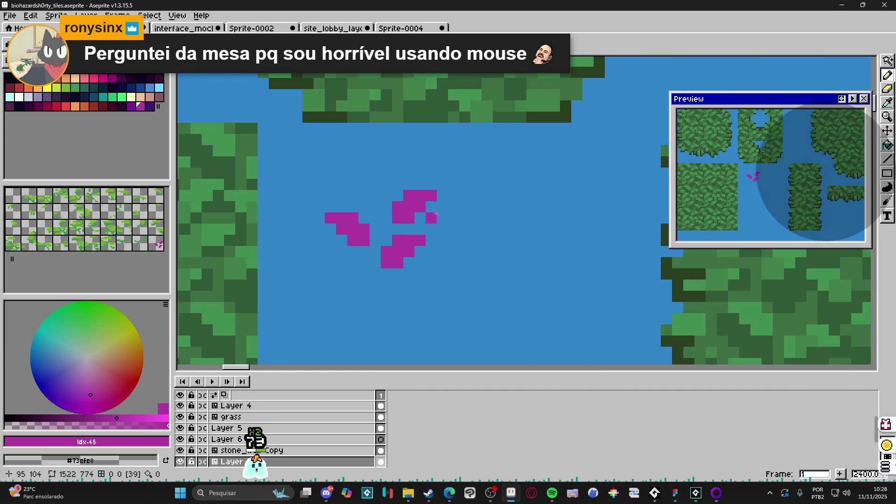
key("m")
left_click_drag(336, 188, 479, 323)
key("Delete")
scroll(350, 276, "down", 2)
scroll(350, 275, "down", 6)
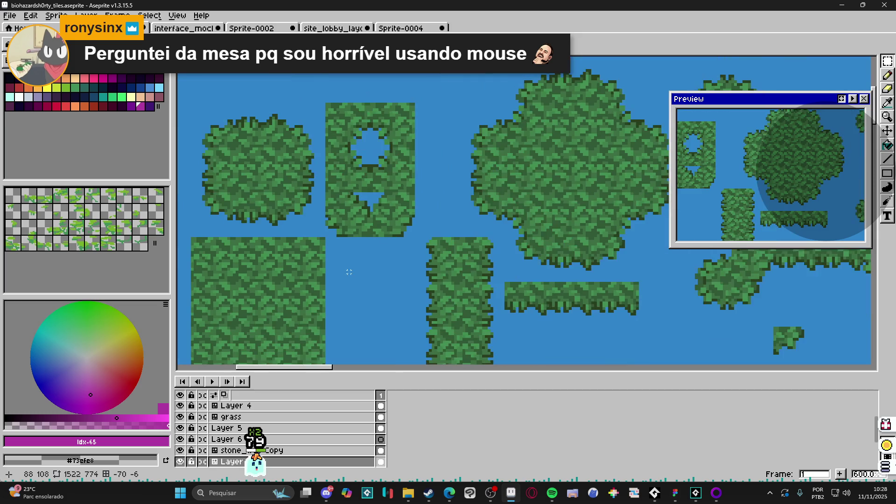
scroll(351, 227, "right", 10)
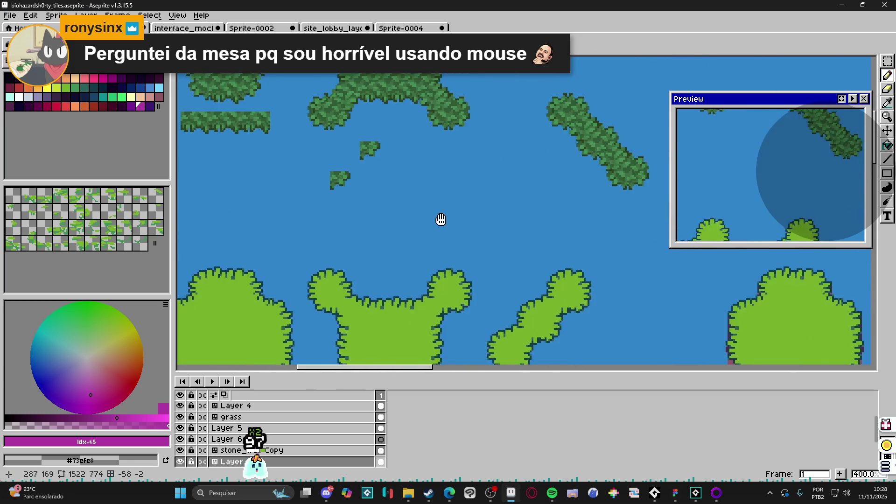
scroll(370, 249, "right", 8)
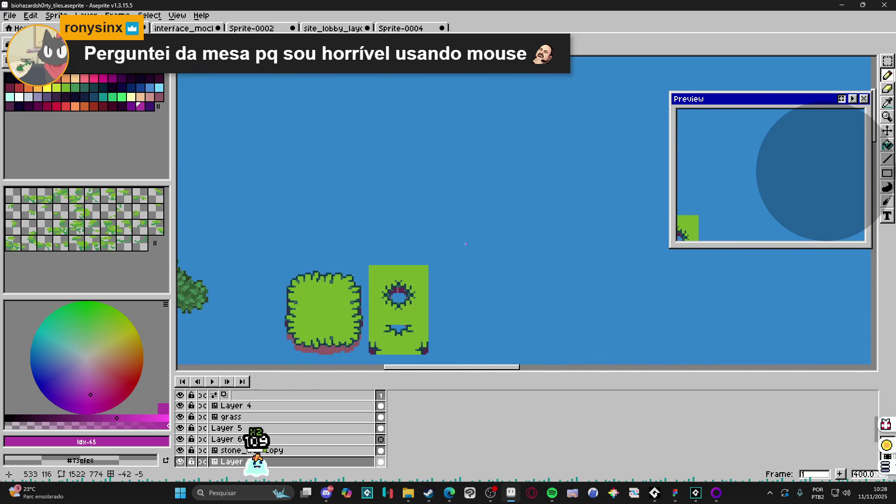
scroll(479, 190, "up", 1)
scroll(479, 190, "right", 3)
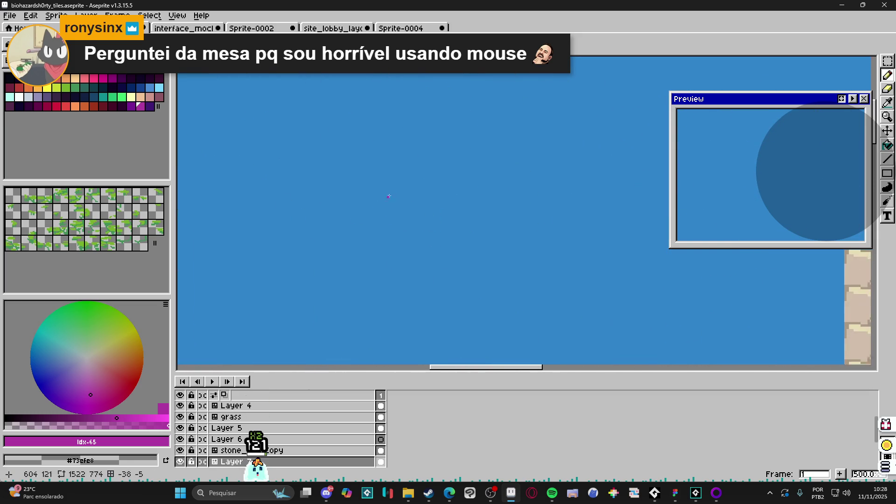
scroll(420, 224, "down", 2)
scroll(390, 245, "up", 2)
scroll(390, 244, "up", 1)
- Sketch a purple blob outline with the Pencil on the tileset
mouse_move(465, 97)
left_mouse_down()
mouse_move(455, 159)
mouse_move(363, 200)
left_mouse_up()
key("ctrl+z")
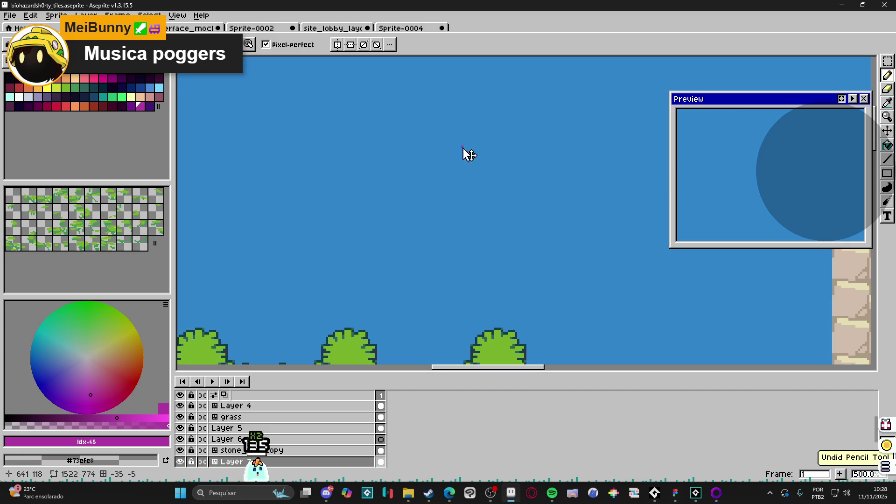
left_click_drag(444, 97, 378, 280)
mouse_move(386, 256)
left_mouse_down()
mouse_move(467, 287)
mouse_move(598, 287)
mouse_move(617, 210)
mouse_move(472, 135)
mouse_move(488, 119)
mouse_move(469, 63)
mouse_move(501, 94)
left_mouse_up()
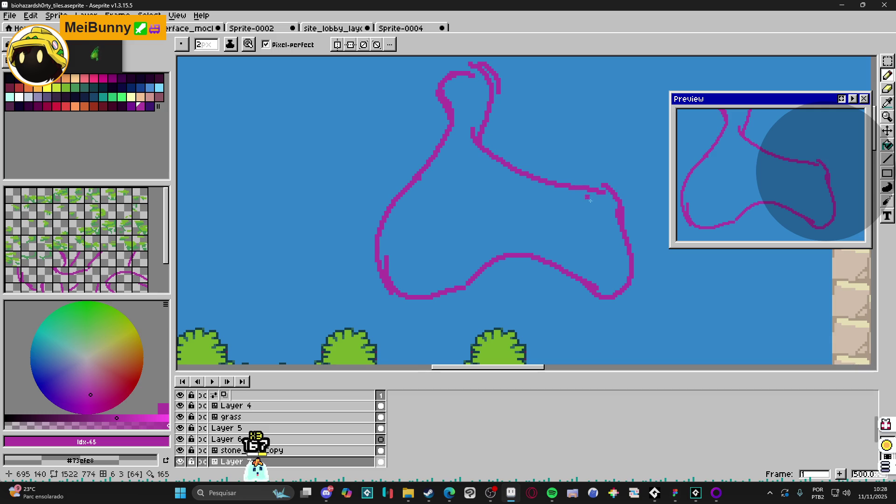
left_click_drag(570, 173, 559, 171)
left_click_drag(591, 205, 504, 149)
- Fill the outlined blob solid purple with the Paint Bucket
key("g")
left_click(463, 122)
key("ctrl+z")
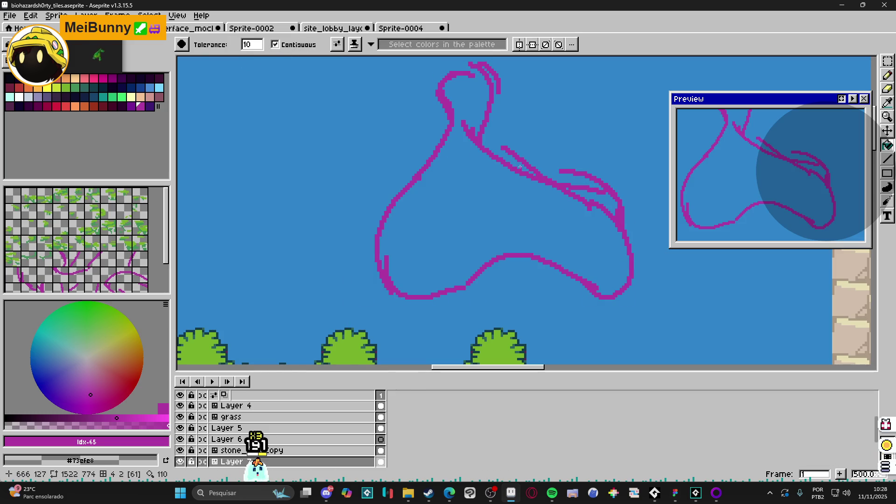
key("b")
key("g")
left_click(465, 89)
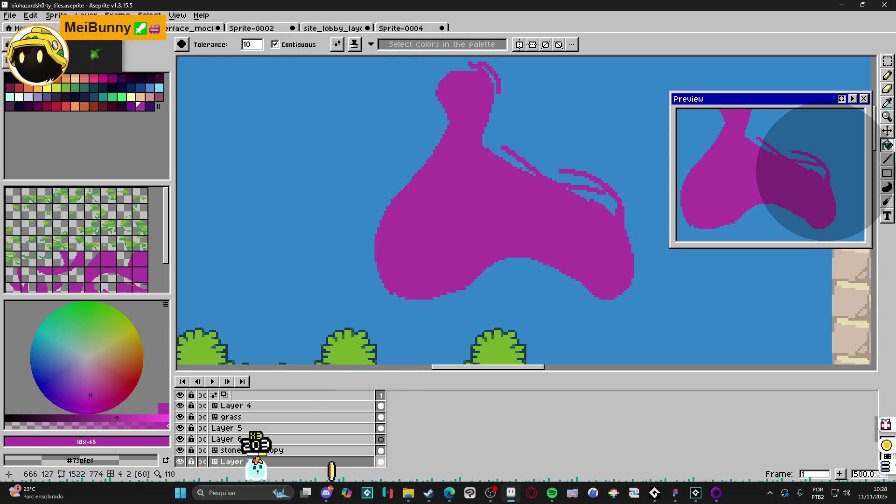
- Erase the stray strokes and the stub beside the blob's head
key("e")
mouse_move(504, 138)
left_mouse_down()
mouse_move(578, 174)
mouse_move(638, 223)
mouse_move(582, 218)
left_mouse_up()
scroll(530, 200, "up", 2)
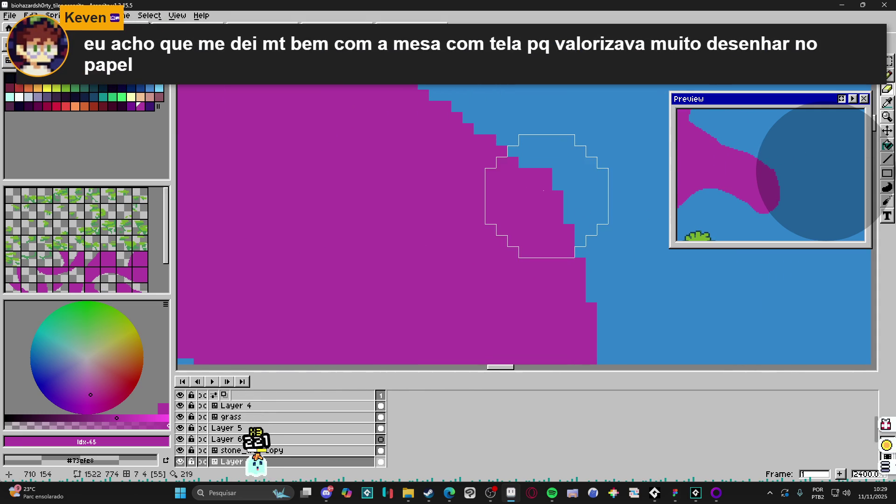
scroll(556, 174, "up", 1)
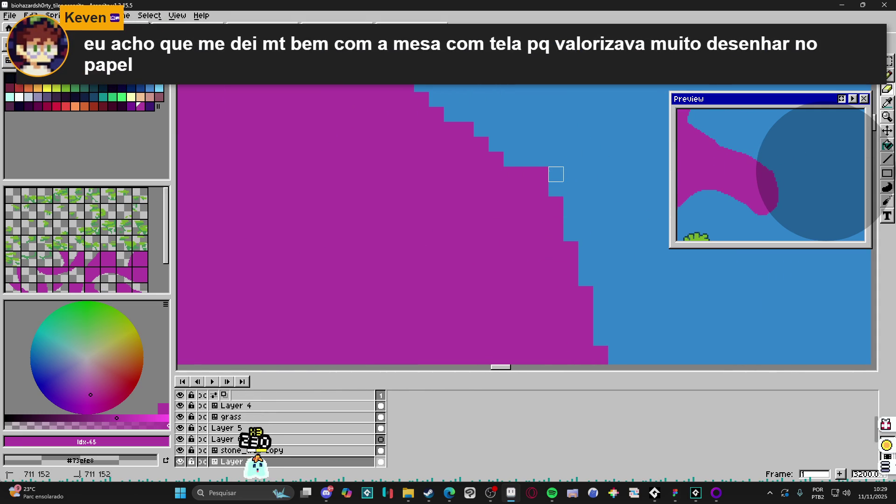
scroll(541, 189, "down", 3)
key("b")
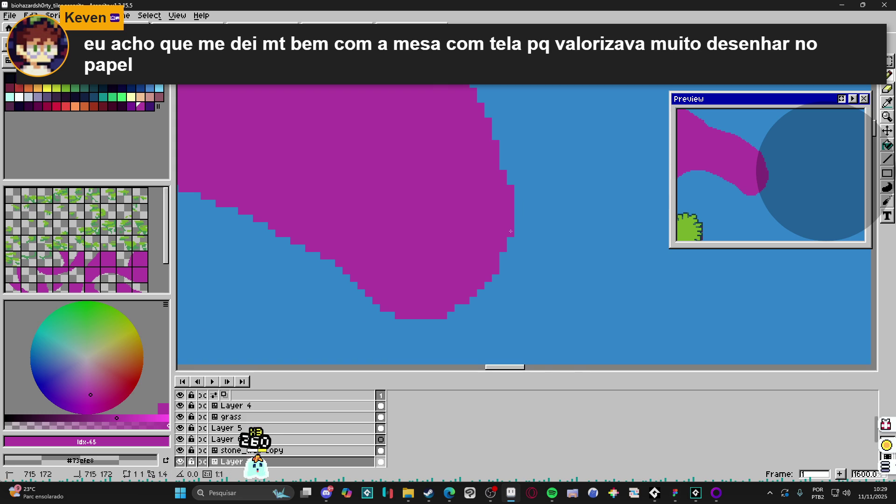
scroll(507, 234, "down", 4)
scroll(411, 256, "down", 3)
scroll(399, 210, "up", 5)
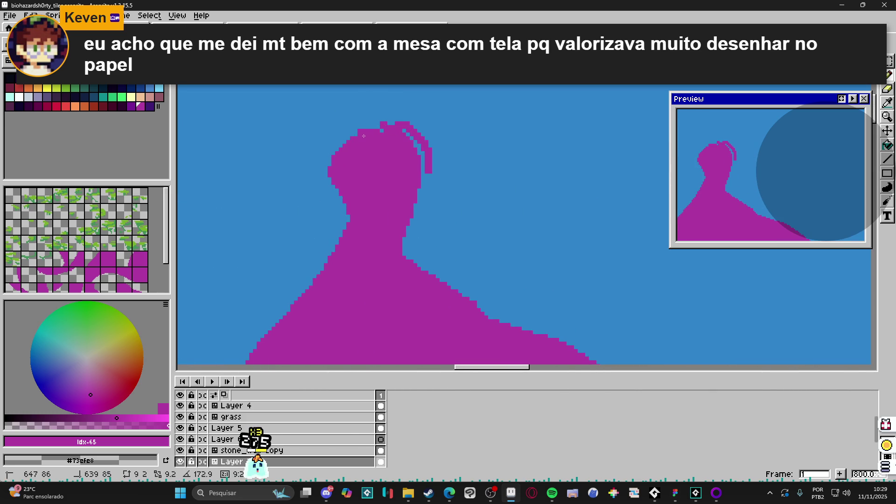
scroll(364, 136, "up", 2)
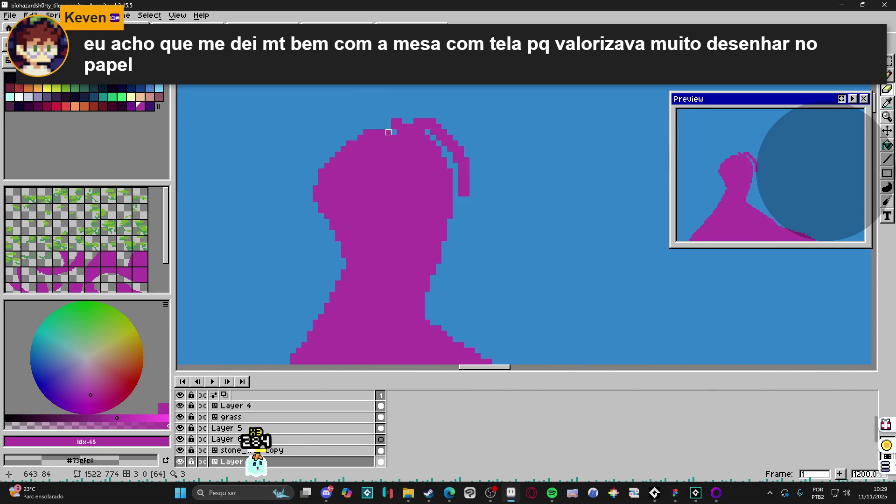
mouse_move(455, 132)
left_mouse_down()
mouse_move(390, 126)
mouse_move(480, 128)
mouse_move(448, 136)
mouse_move(487, 219)
left_mouse_up()
left_click(464, 188)
- Magic Wand select the purple blob and delete it, leaving the tiles untouched
scroll(465, 189, "down", 4)
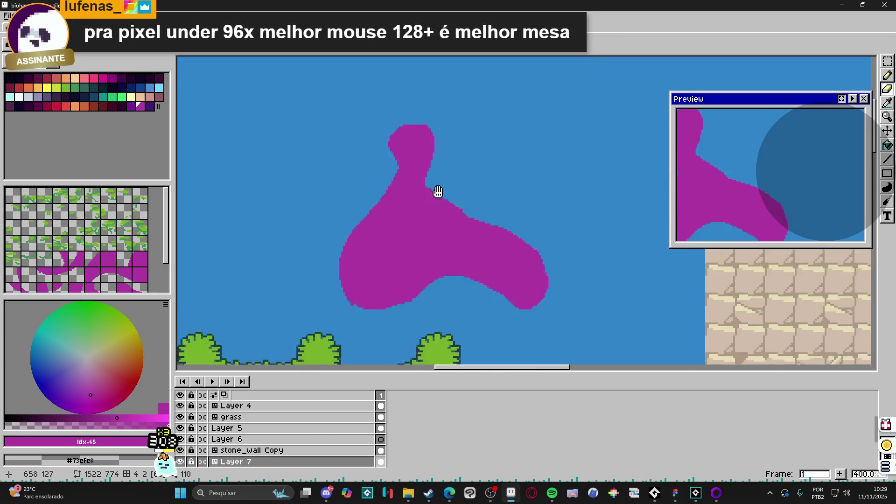
mouse_move(424, 199)
left_mouse_down()
mouse_move(442, 165)
mouse_move(416, 148)
mouse_move(417, 213)
left_mouse_up()
key("w")
left_click(416, 148)
key("Delete")
key("ctrl+Tab")
key("ctrl+Tab")
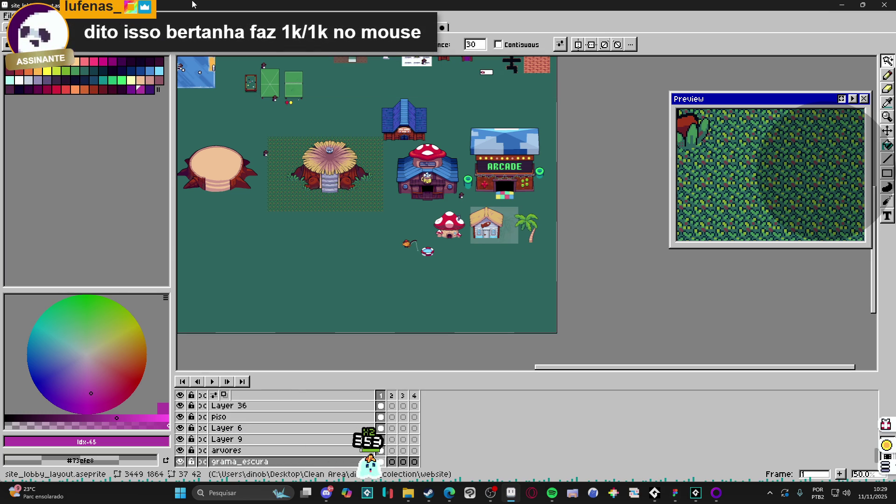
- Cycle with Ctrl+Tab to the interface_mockup document's System Save/Load screen
key("ctrl+Tab")
key("ctrl+Tab")
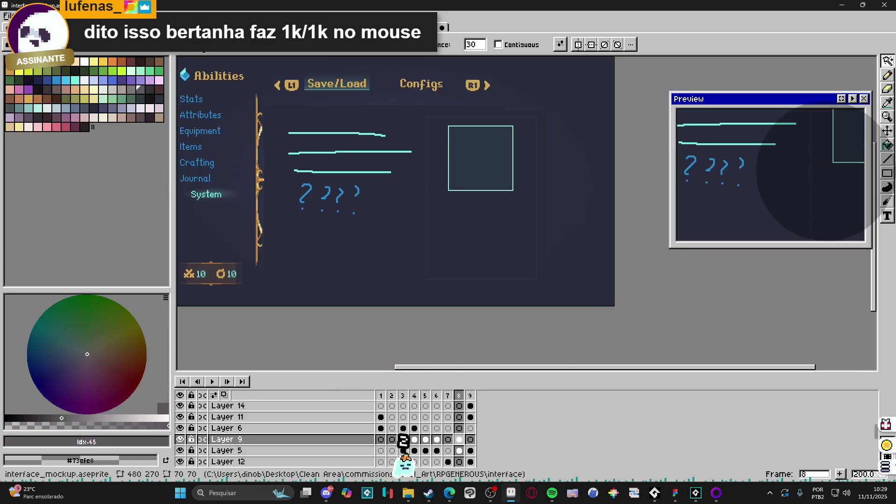
- Eyedrop the box's mint colour and draw a filled rectangle bar below the icon box
scroll(486, 196, "up", 4)
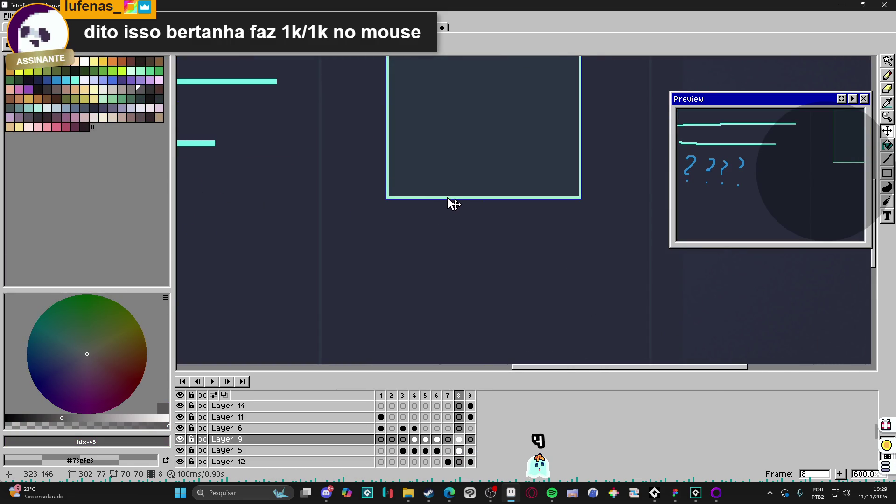
key("ctrl+d")
key("b")
left_click(444, 198, "alt")
scroll(456, 211, "right", 3)
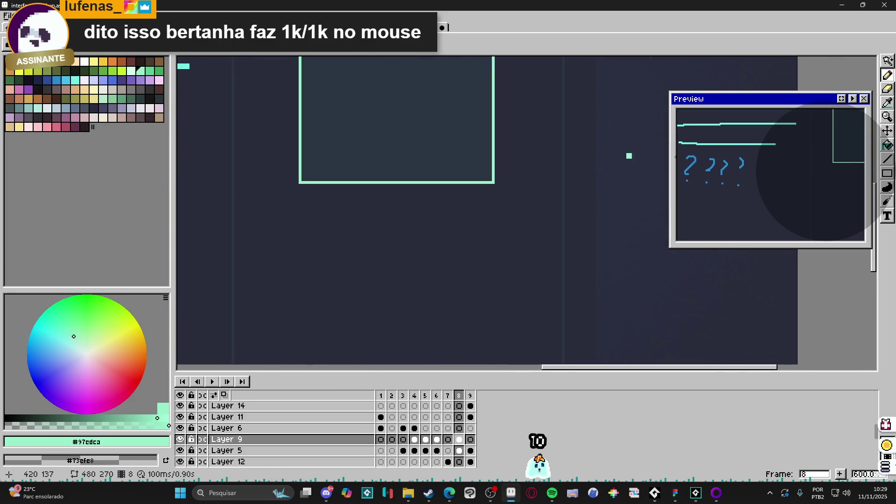
left_click(887, 173)
left_click_drag(300, 196, 491, 211)
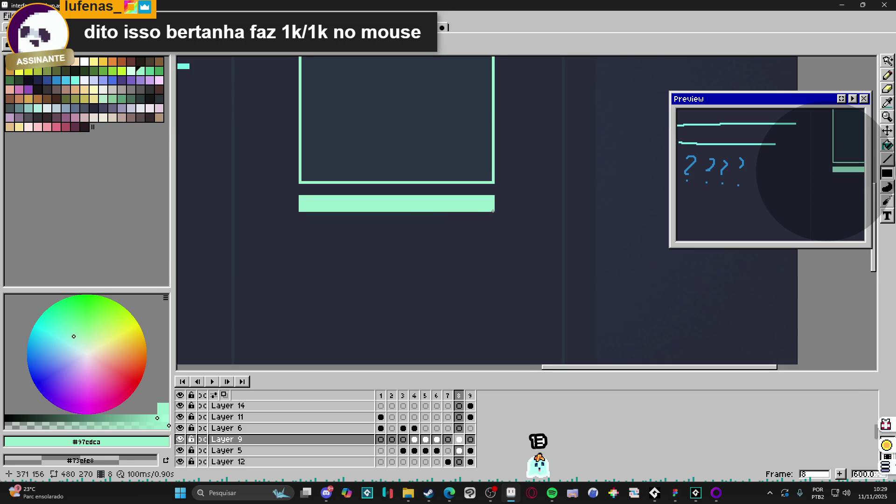
- Fill the bar's remaining area solid mint with the Paint Bucket
scroll(486, 210, "right", 1)
scroll(478, 210, "up", 3)
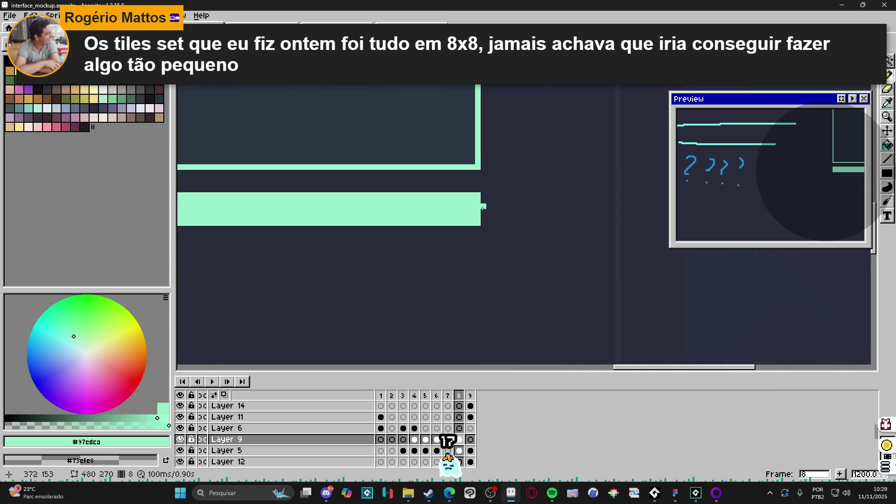
scroll(593, 229, "down", 5)
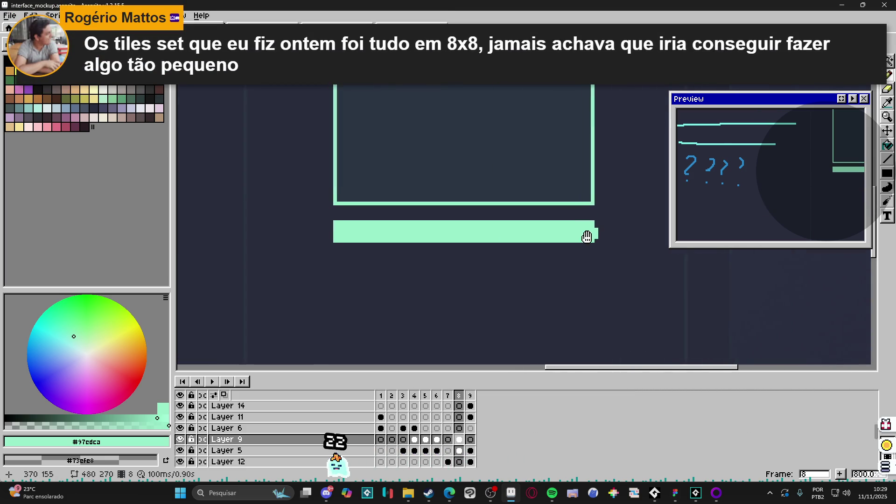
left_click_drag(531, 234, 507, 233)
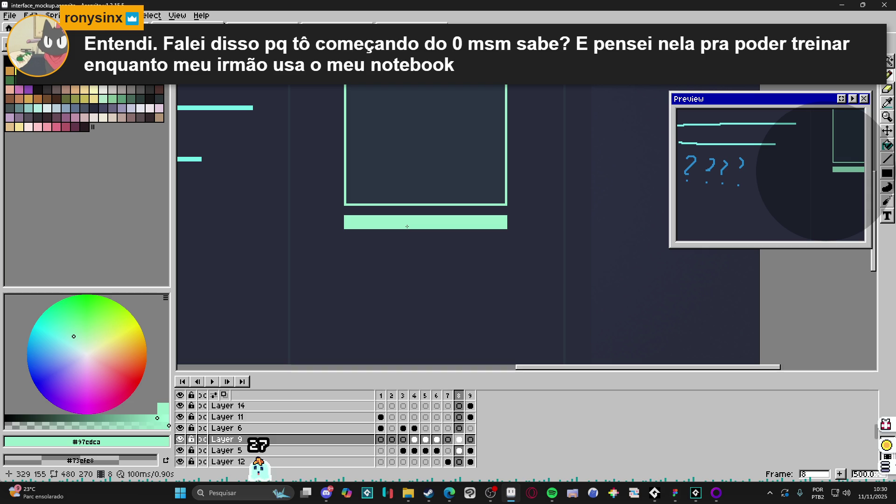
scroll(350, 221, "up", 2)
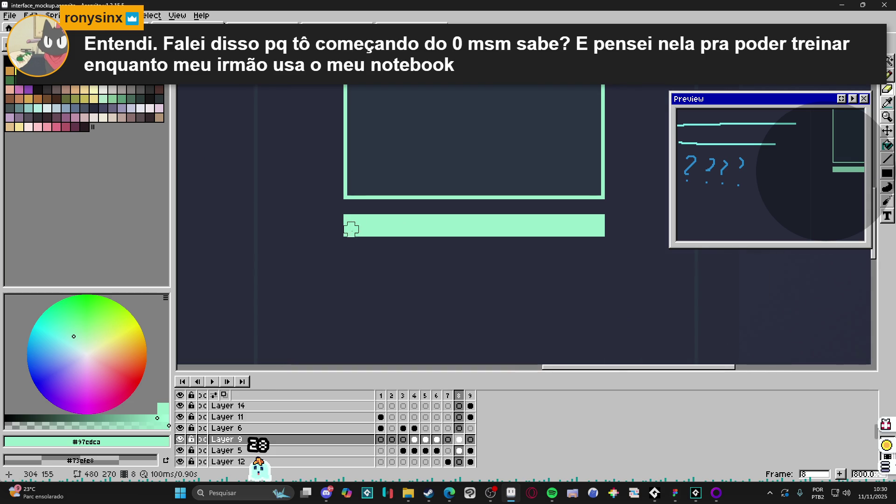
mouse_move(350, 222)
left_mouse_down()
mouse_move(292, 222)
mouse_move(541, 220)
mouse_move(537, 228)
mouse_move(282, 227)
mouse_move(293, 228)
left_mouse_up()
scroll(345, 243, "down", 3)
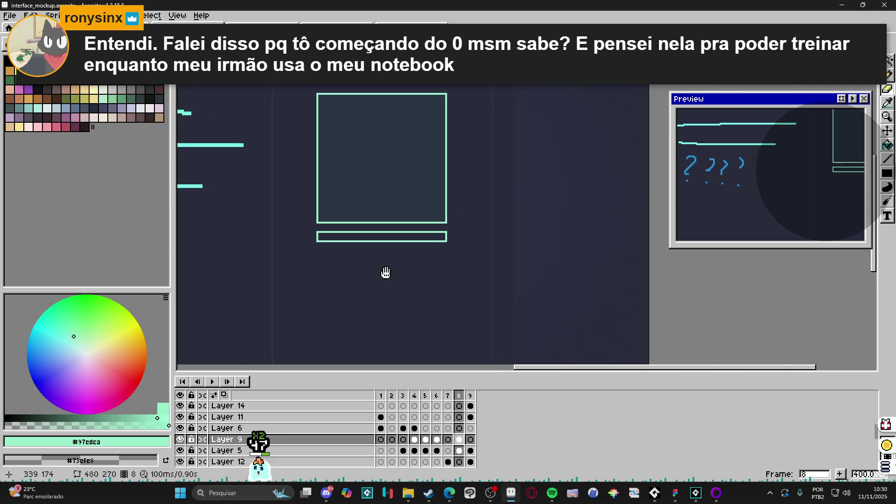
scroll(383, 219, "up", 5)
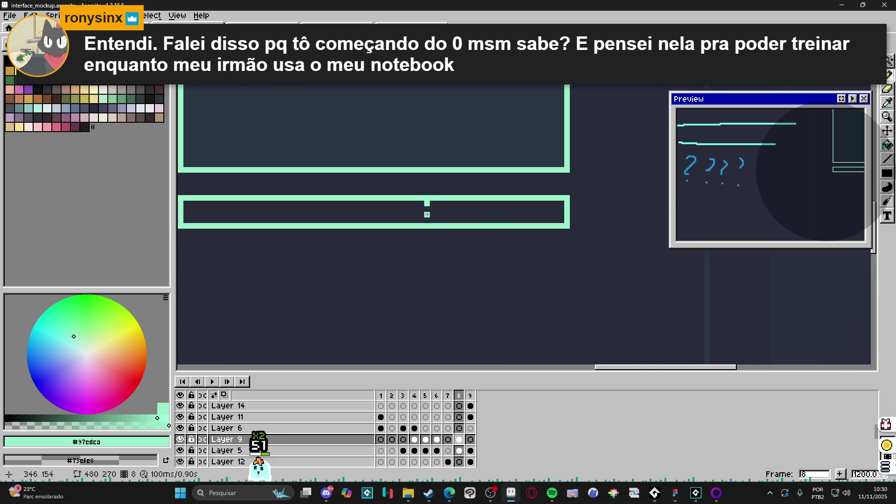
mouse_move(427, 210)
left_mouse_down()
mouse_move(523, 219)
mouse_move(279, 229)
left_mouse_up()
key("ctrl+z")
key("g")
left_click(408, 218)
- Move the mint bar slightly lower, leaving a gap beneath the box
scroll(439, 238, "down", 5)
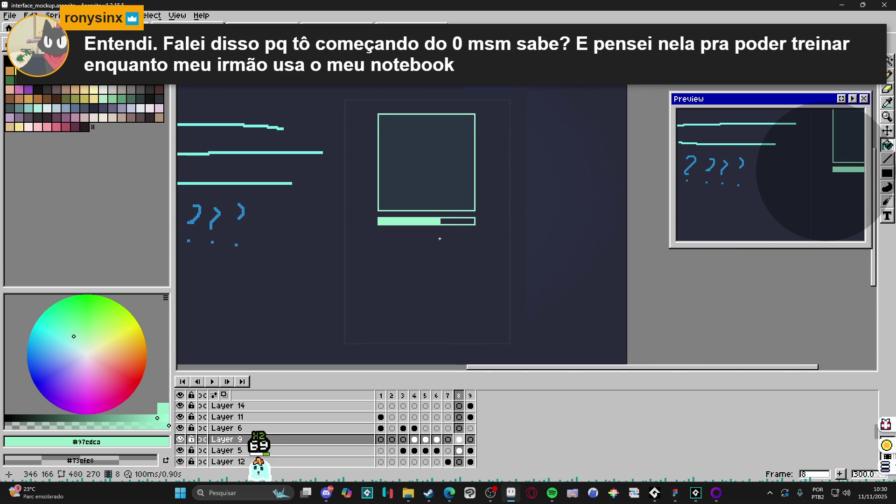
scroll(400, 232, "up", 4)
key("v")
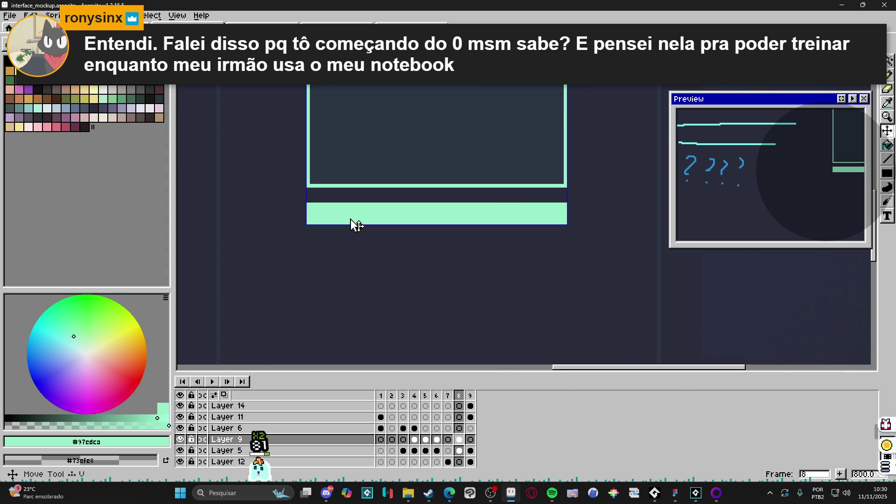
key("m")
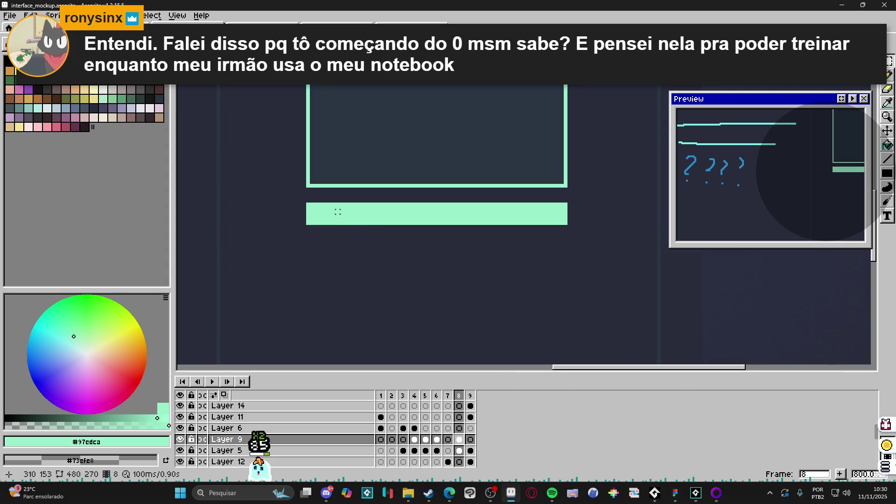
mouse_move(342, 212)
left_mouse_down()
mouse_move(309, 201)
mouse_move(568, 243)
left_mouse_up()
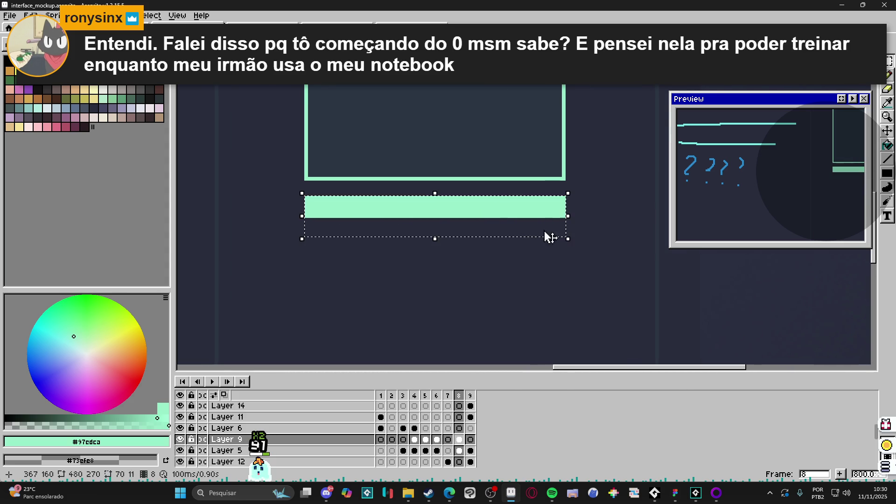
left_click_drag(503, 223, 502, 242)
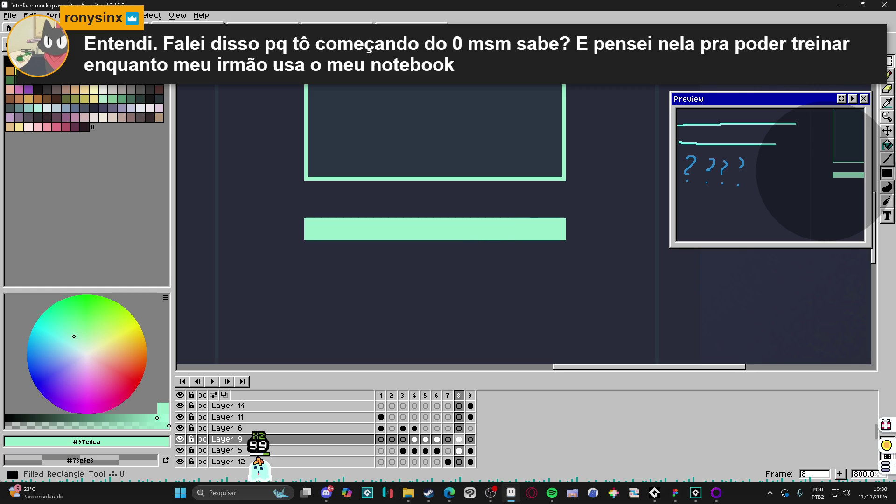
left_click(887, 216)
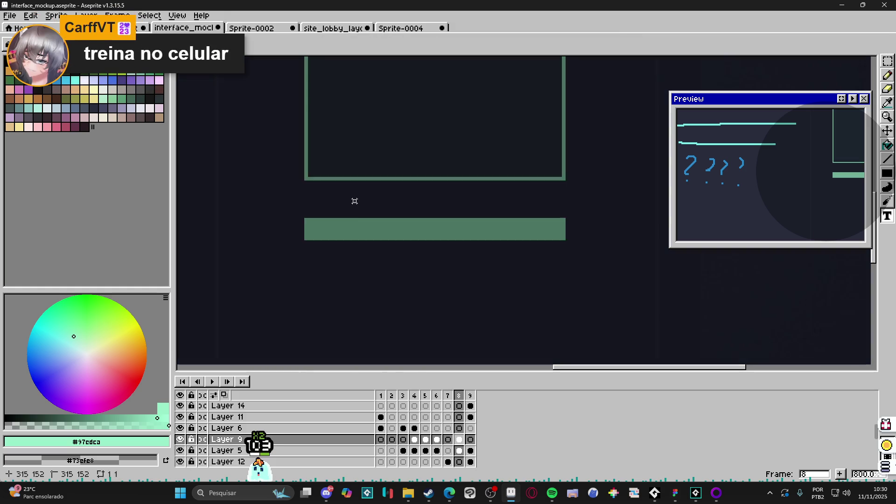
- Add a '200' text label below the mint bar
left_click_drag(353, 199, 516, 240)
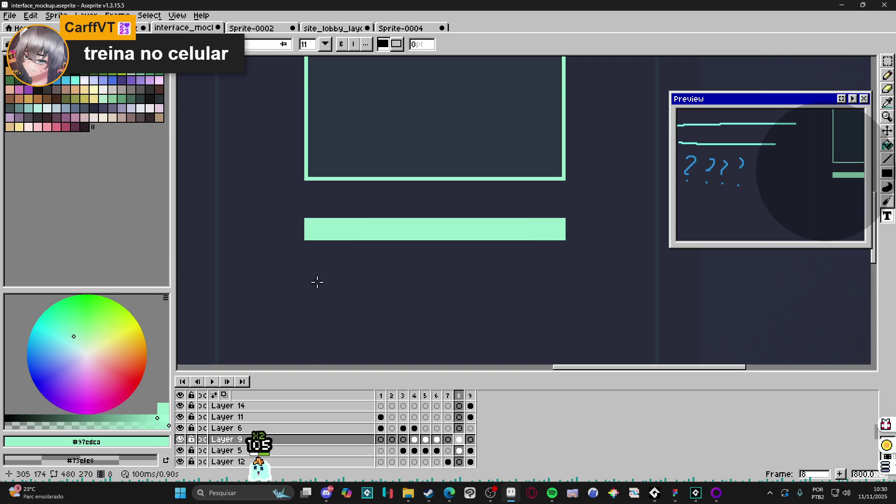
left_click(352, 289)
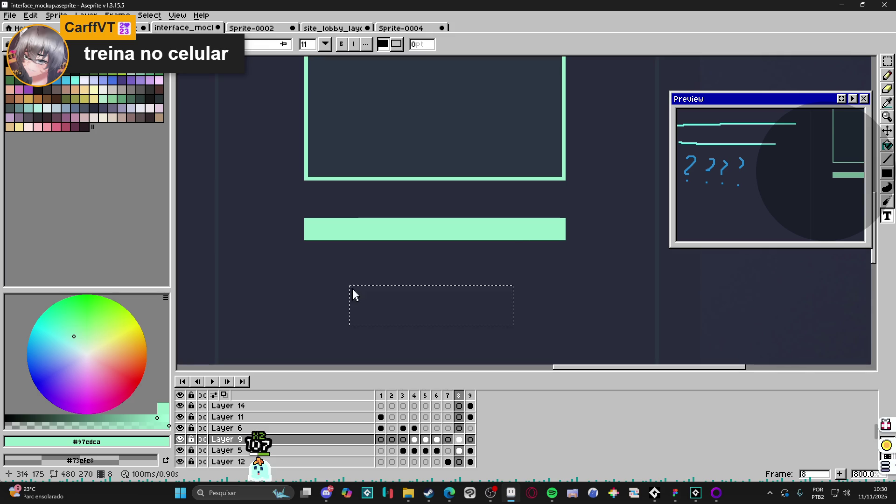
type("200")
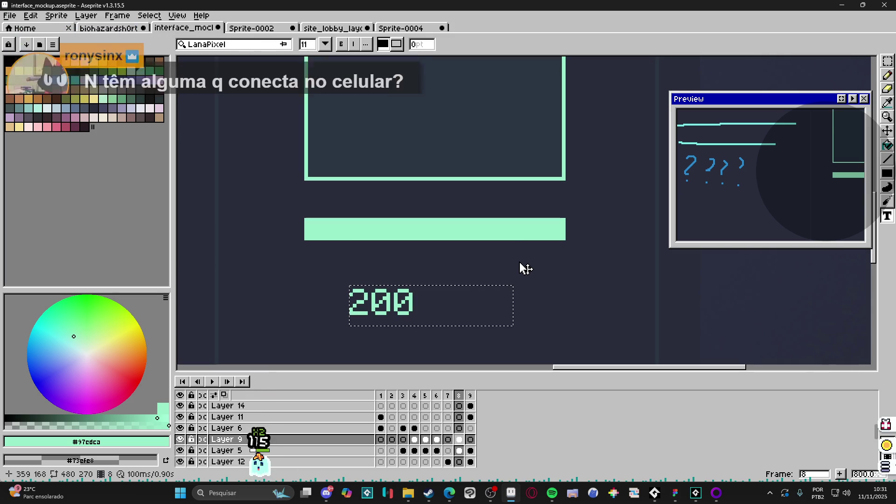
left_click(372, 250)
- Move the mint bar down and place the '200' label centred above it
left_click(888, 61)
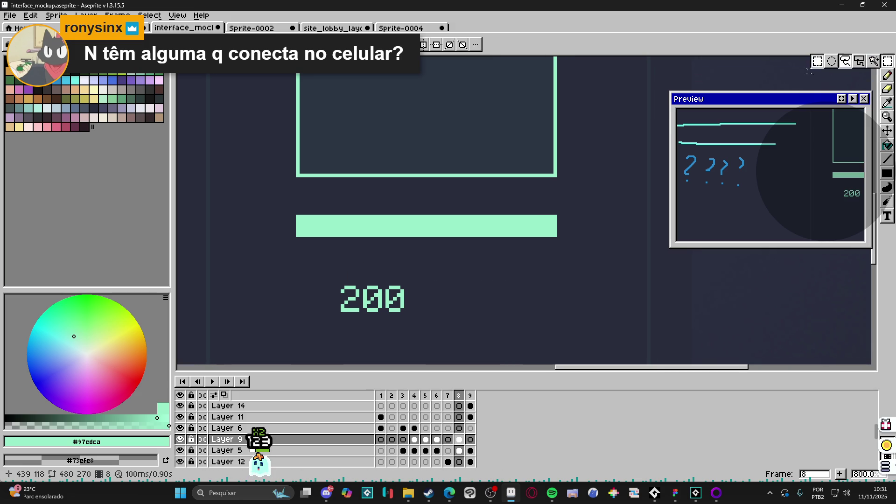
left_click_drag(327, 257, 463, 329)
mouse_move(285, 218)
left_mouse_down()
mouse_move(623, 235)
mouse_move(590, 247)
left_mouse_up()
left_click_drag(490, 241, 494, 250)
left_click_drag(334, 282, 463, 320)
mouse_move(387, 305)
left_mouse_down()
mouse_move(427, 219)
mouse_move(438, 216)
left_mouse_up()
left_click(287, 232)
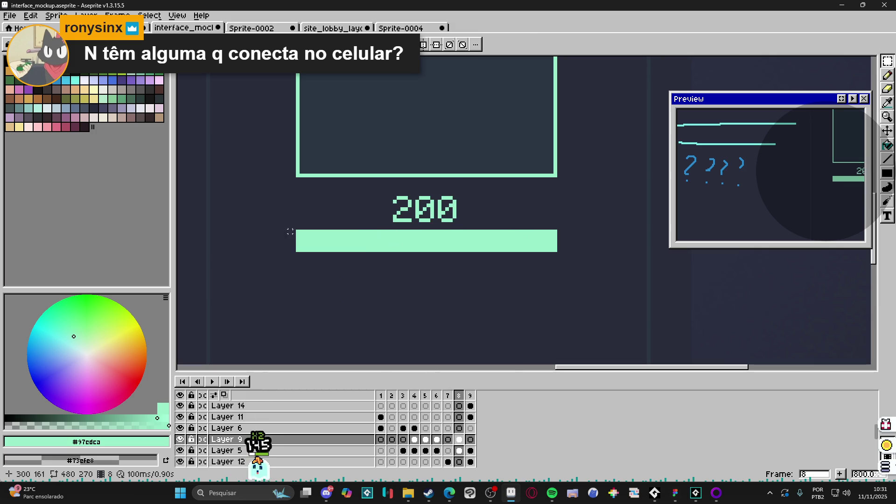
mouse_move(296, 232)
left_mouse_down()
mouse_move(567, 208)
mouse_move(552, 198)
mouse_move(560, 194)
mouse_move(552, 214)
mouse_move(559, 210)
left_mouse_up()
left_click(492, 246)
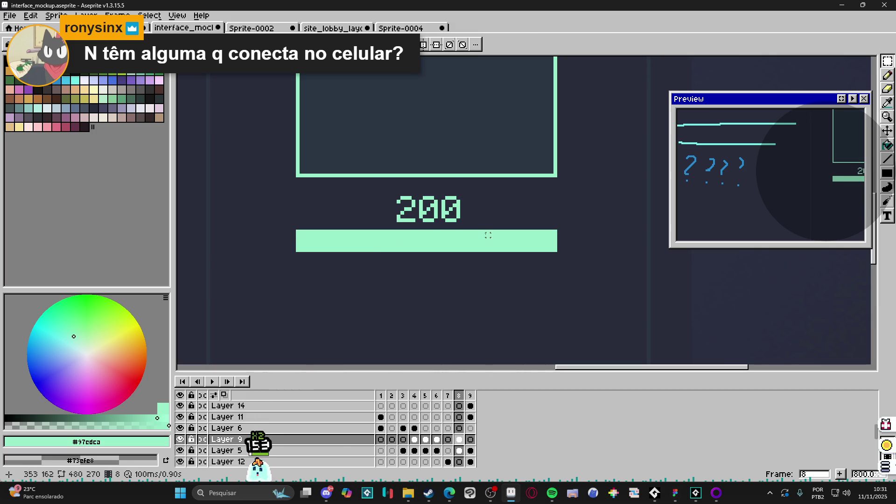
scroll(426, 251, "down", 5)
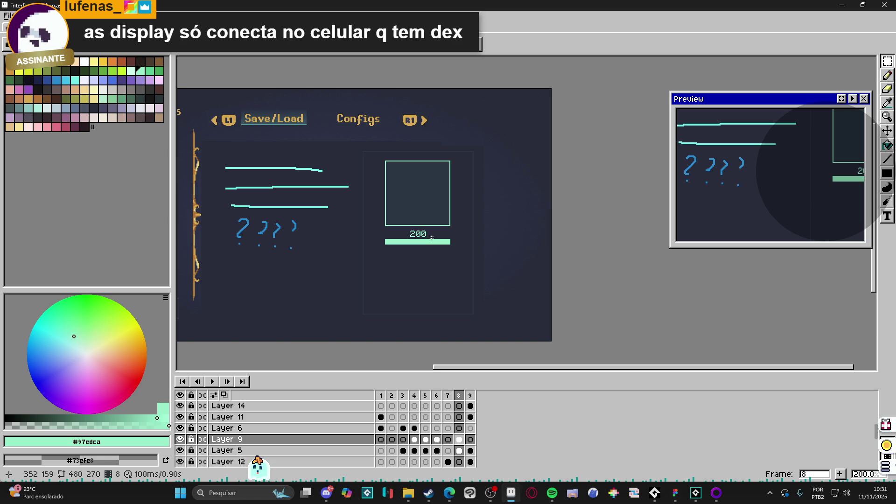
key("ctrl+n")
key("Return")
key("ctrl+v")
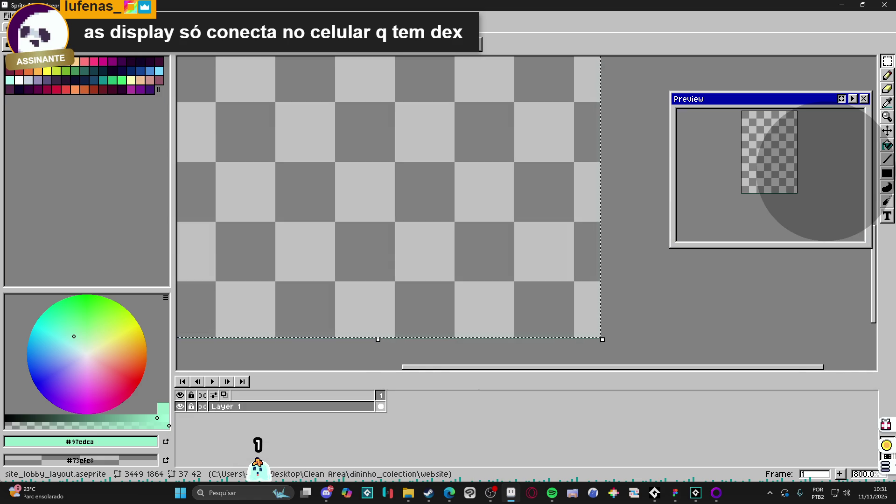
left_click(344, 23)
left_click(140, 27)
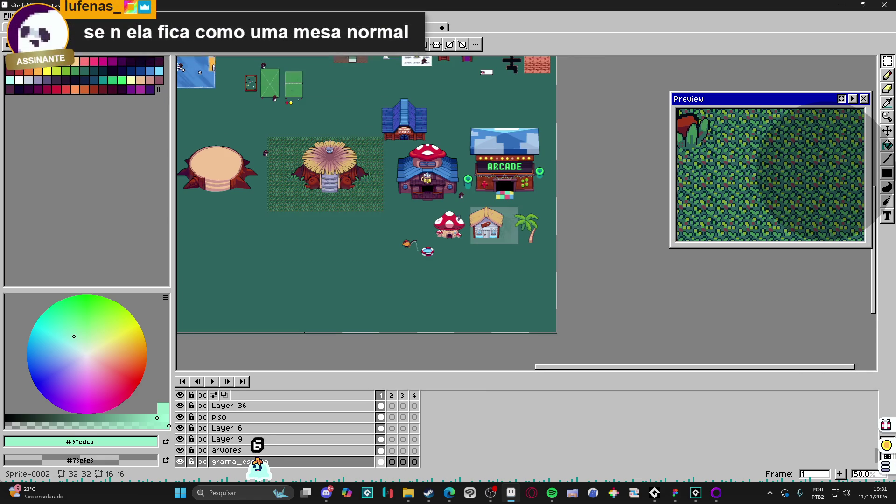
left_click(420, 27)
key("ctrl+Tab")
key("ctrl+Tab")
key("ctrl+shift+Tab")
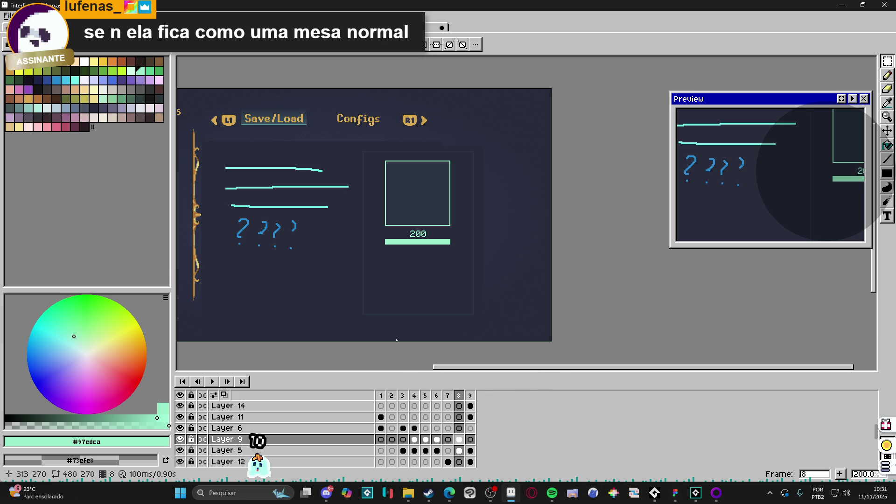
left_click(448, 396)
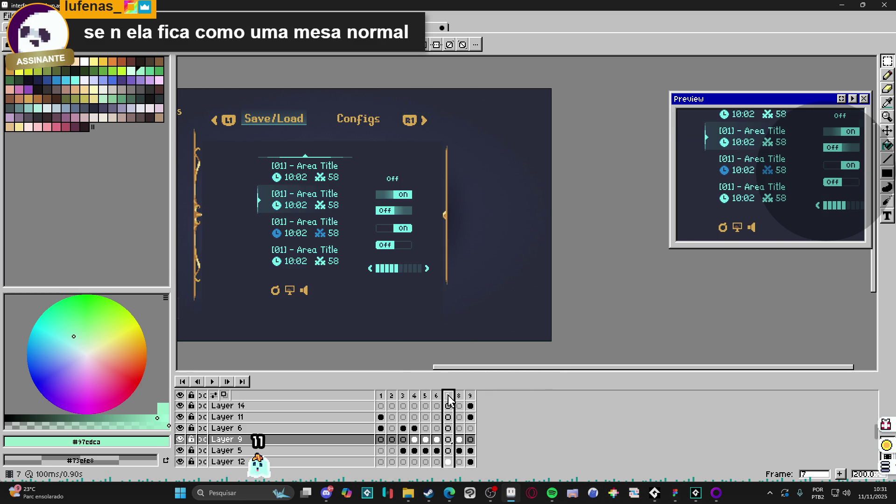
left_click(440, 399)
left_click(425, 396)
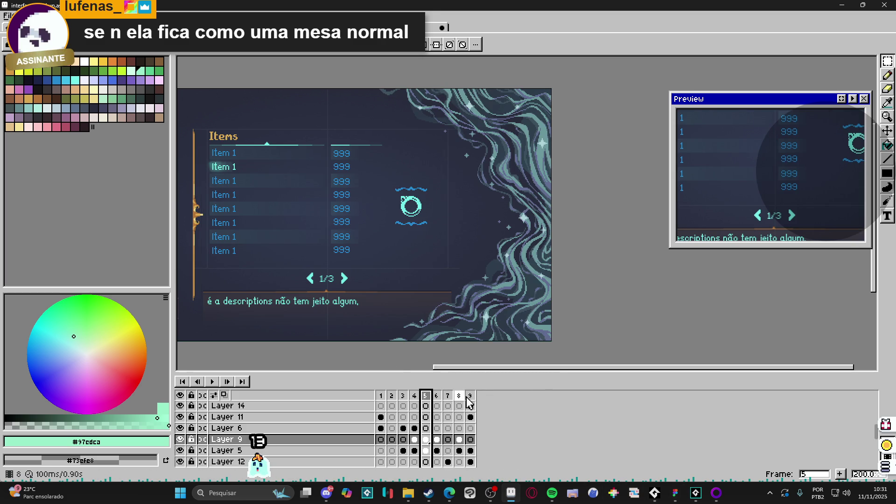
left_click(470, 395)
left_click(459, 397)
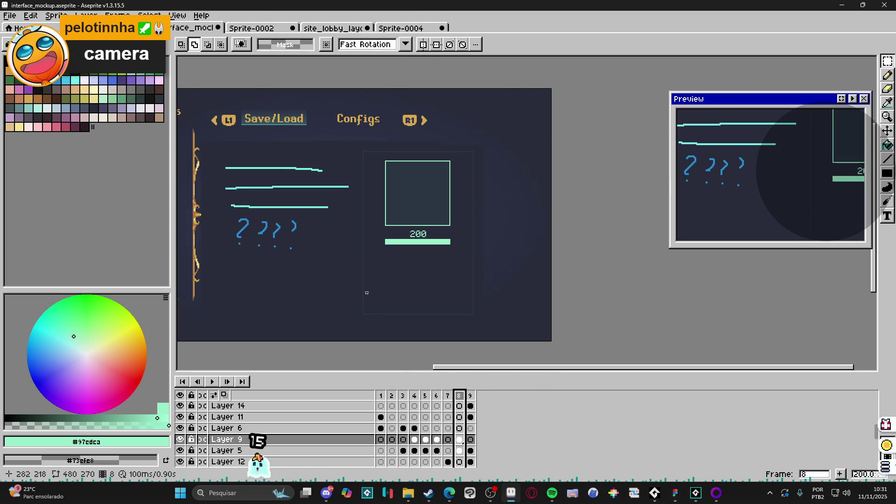
left_click_drag(372, 269, 388, 271)
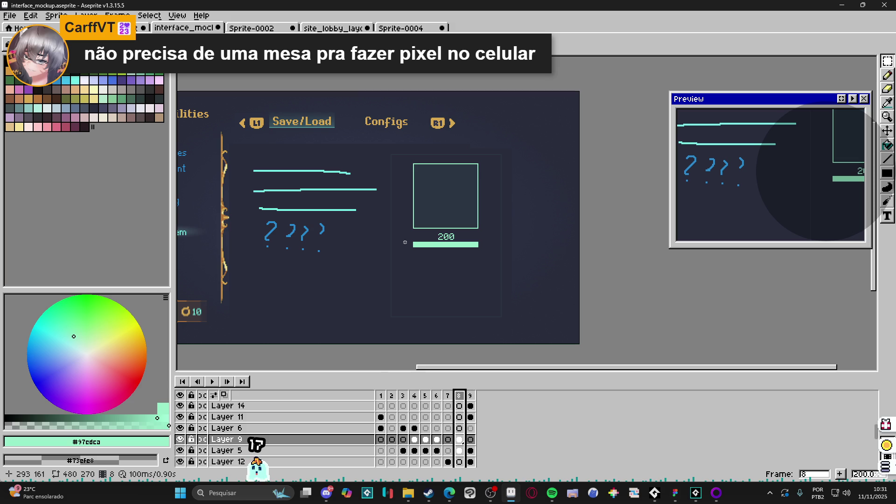
left_click(497, 500)
left_click(498, 500)
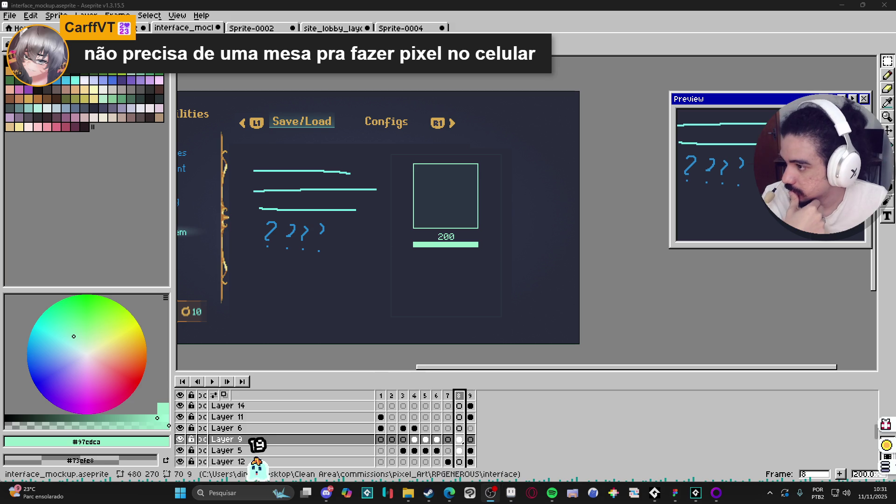
key("alt+Tab")
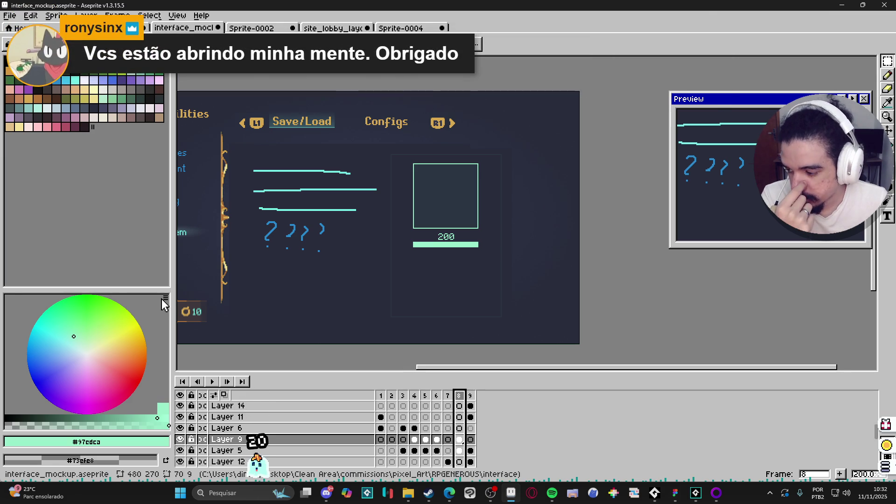
scroll(460, 223, "up", 5)
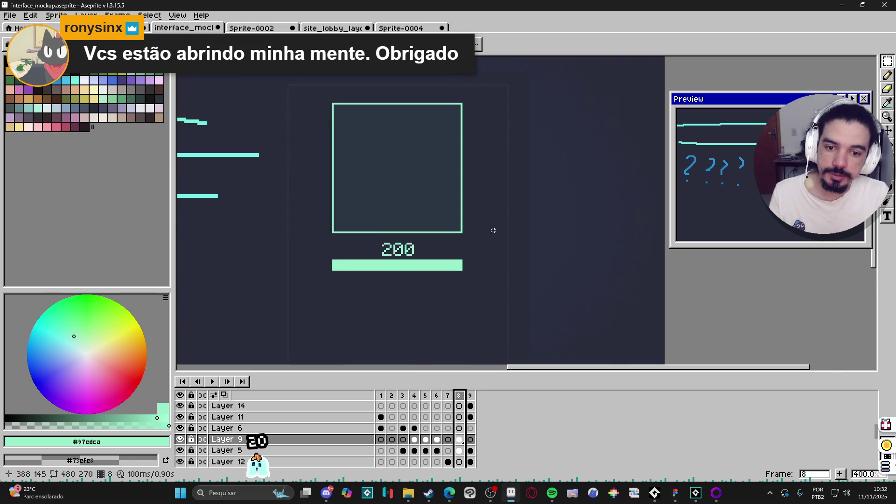
left_click(553, 257)
key("ctrl+z")
key("ctrl+z")
key("ctrl+y")
key("ctrl+z")
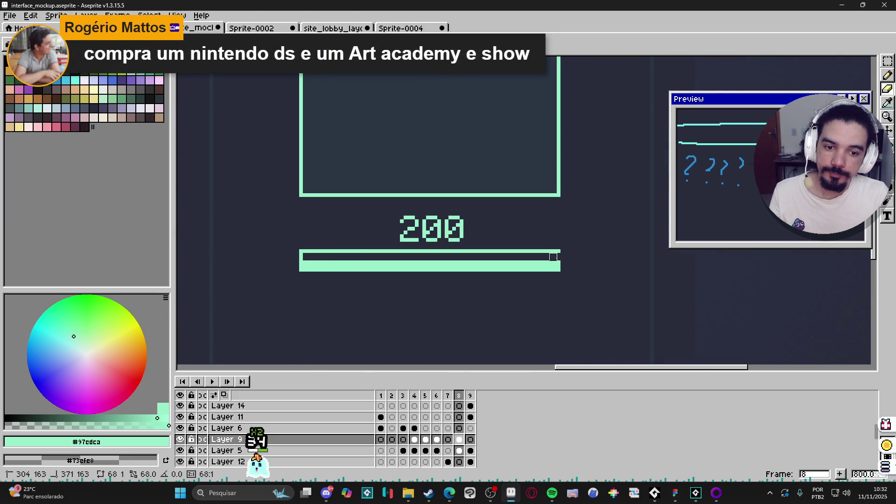
left_click(553, 257, "shift")
left_click(540, 262)
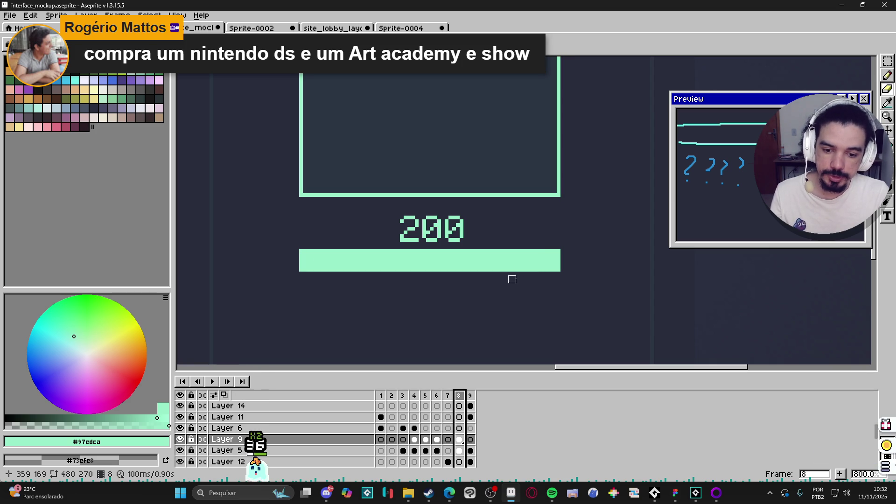
key("b")
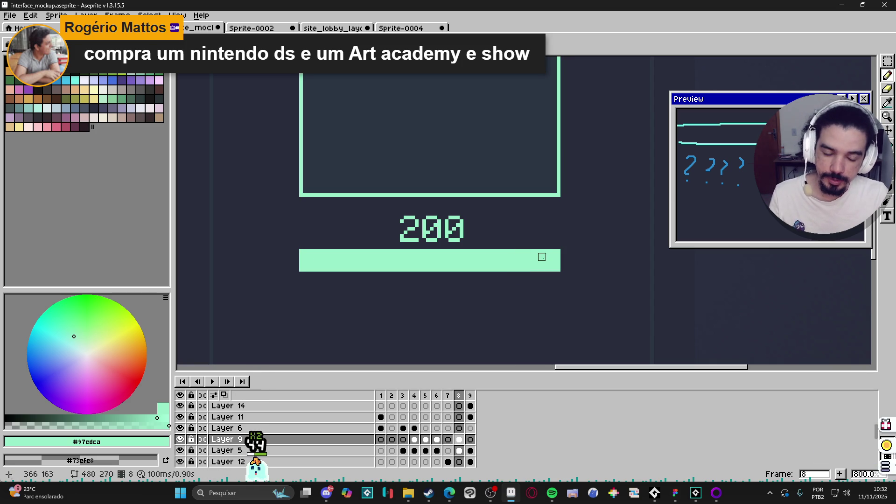
key("e")
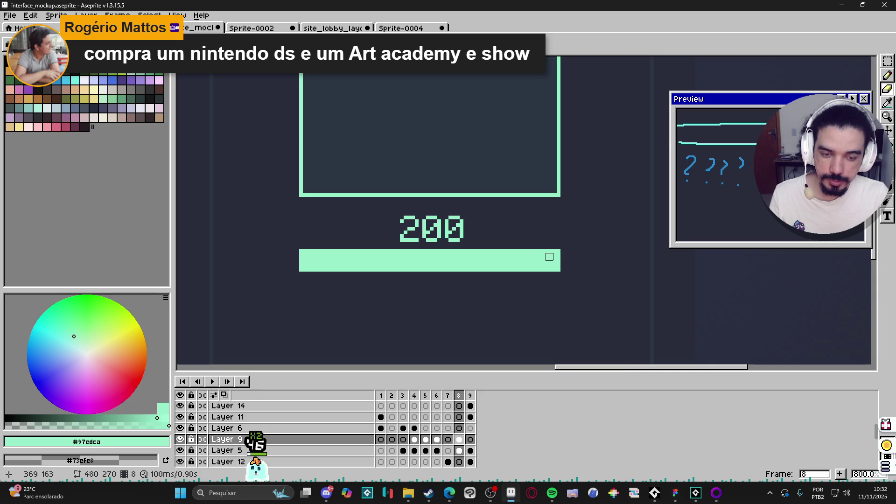
scroll(533, 285, "down", 2)
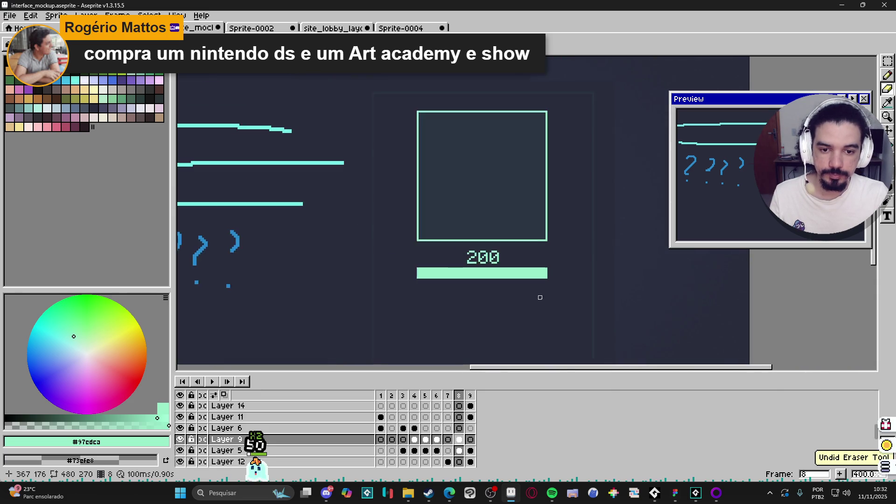
left_click_drag(476, 321, 480, 282)
scroll(472, 318, "down", 1)
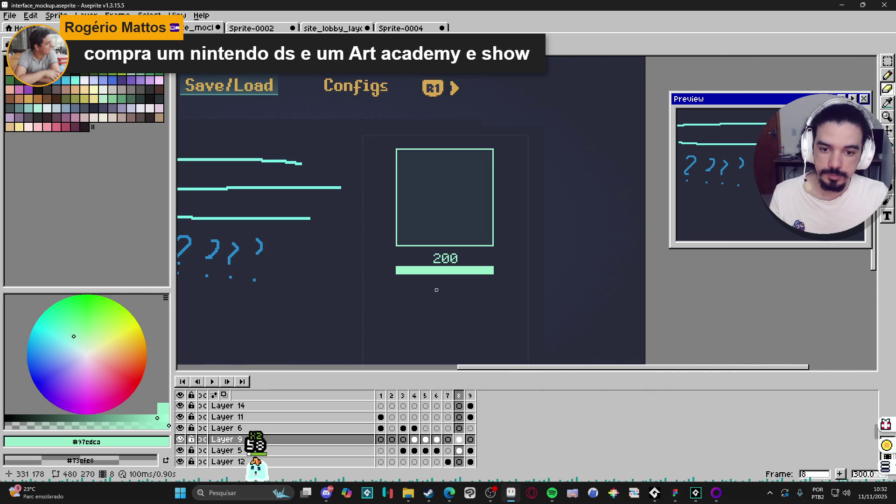
scroll(453, 262, "up", 2)
scroll(454, 262, "down", 3)
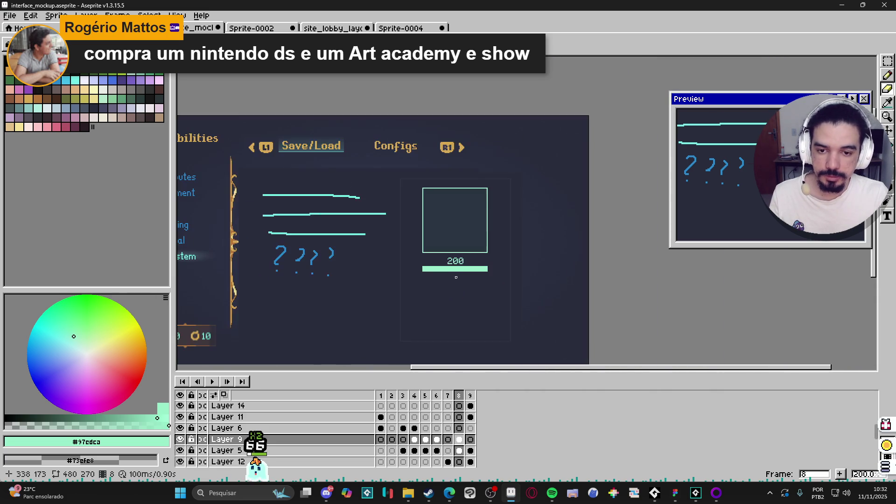
left_click_drag(457, 281, 477, 261)
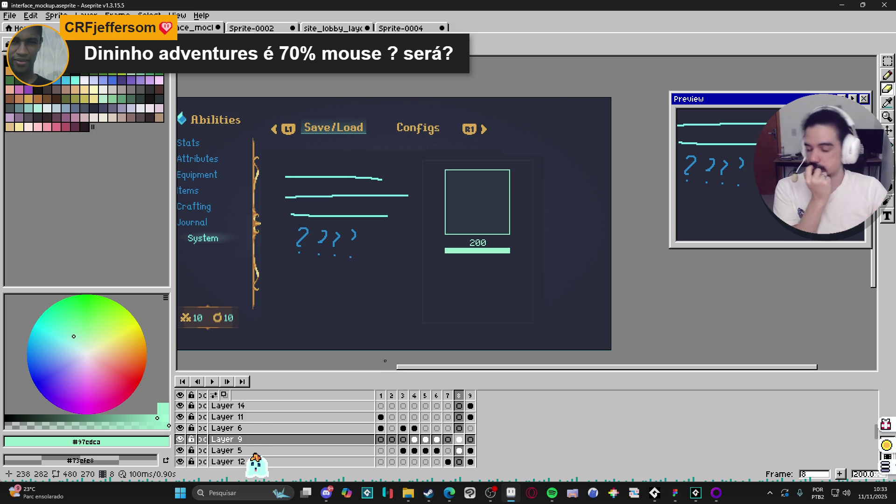
left_click_drag(433, 217, 392, 194)
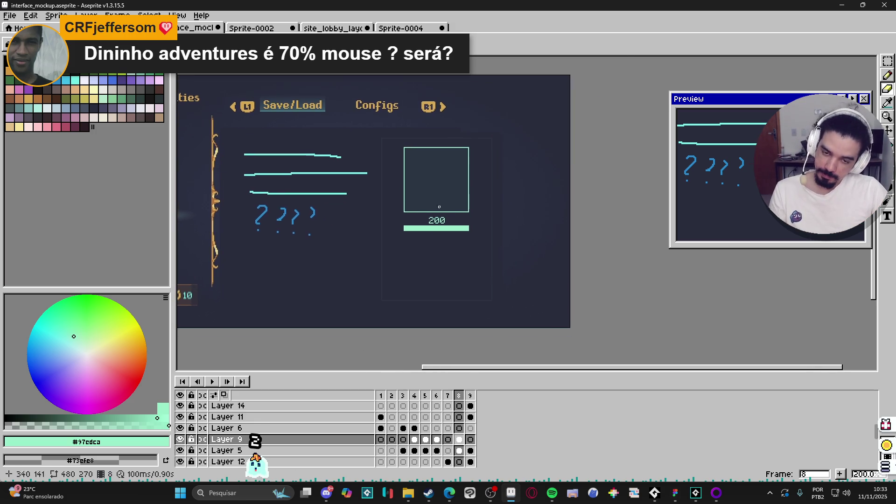
scroll(392, 193, "up", 1)
mouse_move(405, 255)
left_mouse_down()
mouse_move(420, 267)
mouse_move(441, 262)
mouse_move(428, 238)
mouse_move(437, 241)
left_mouse_up()
scroll(444, 266, "up", 1)
scroll(442, 257, "up", 1)
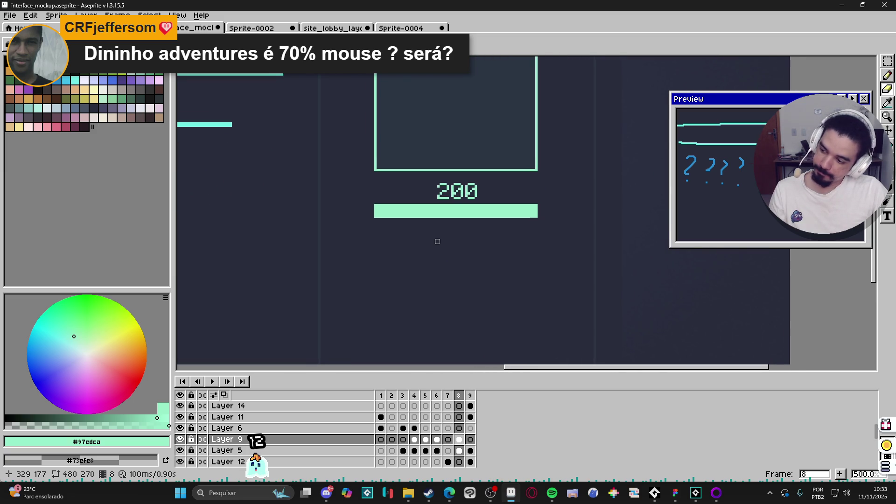
scroll(459, 237, "down", 3)
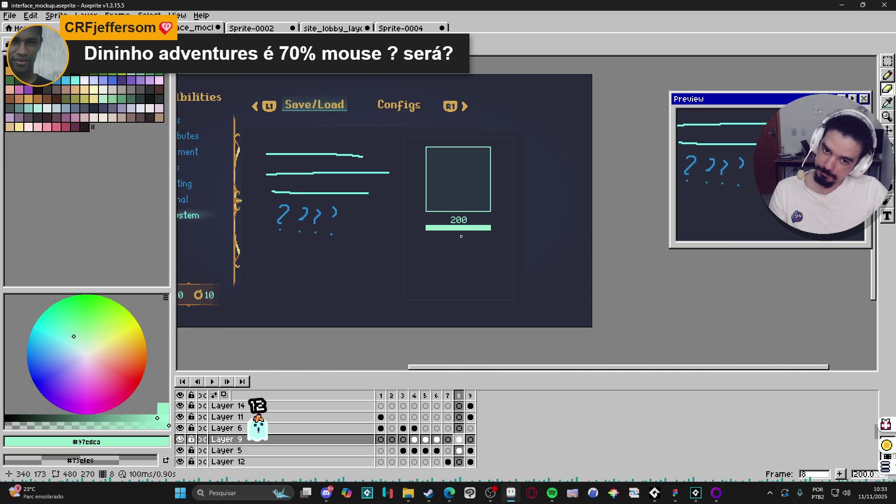
scroll(461, 237, "up", 2)
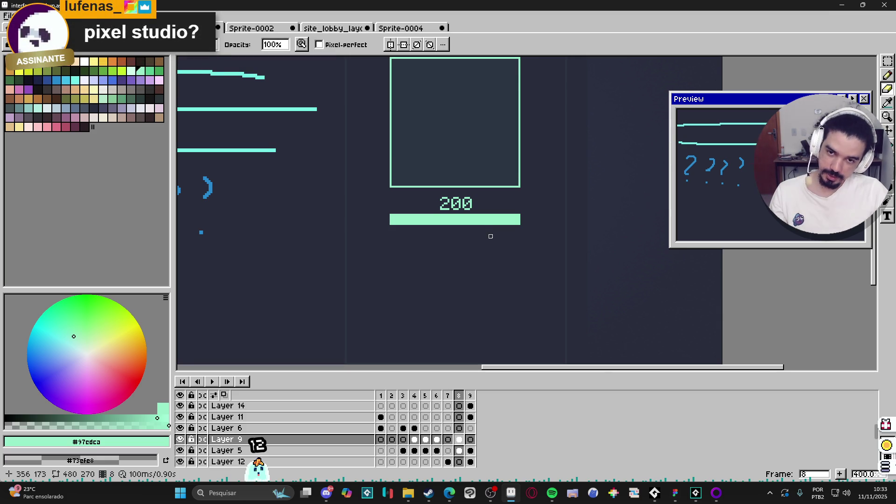
left_click_drag(489, 247, 497, 282)
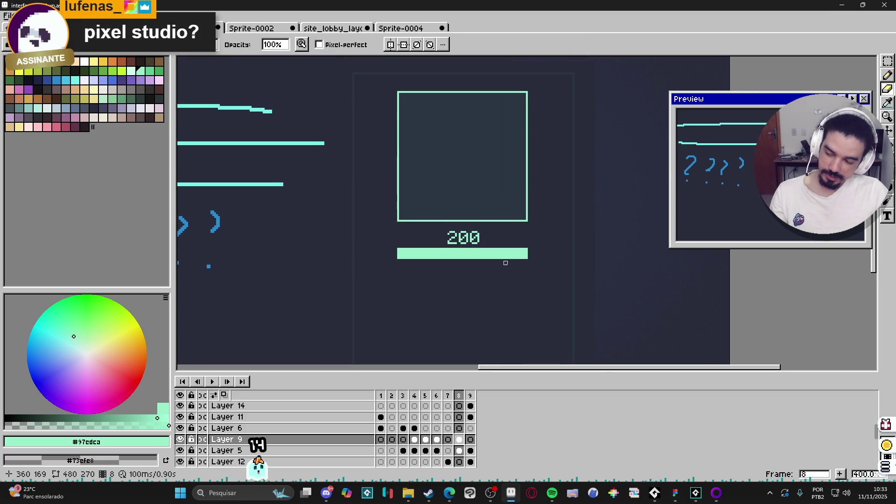
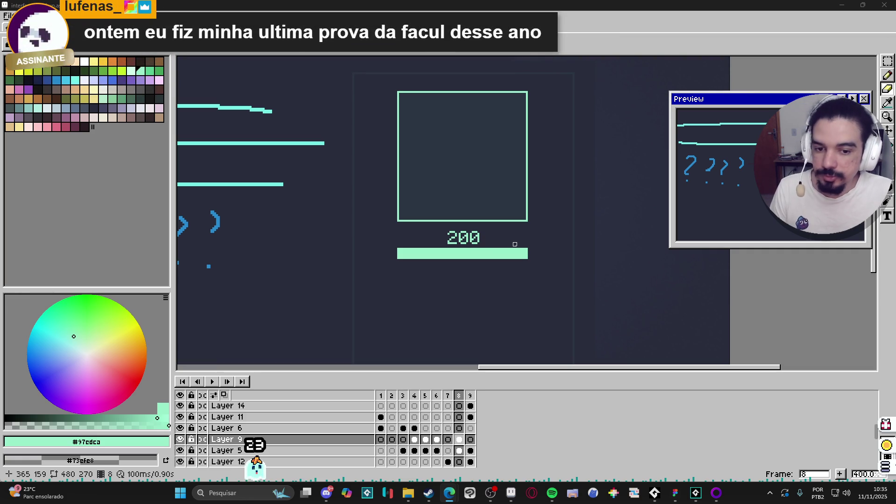
- Erase a pixel at the cyan bar's right end, then undo the accidental erase
scroll(516, 245, "up", 1)
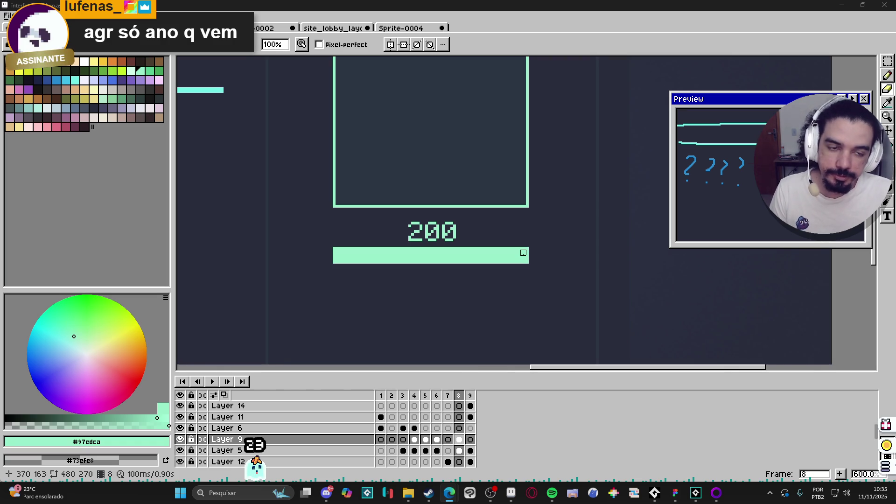
left_click(523, 252)
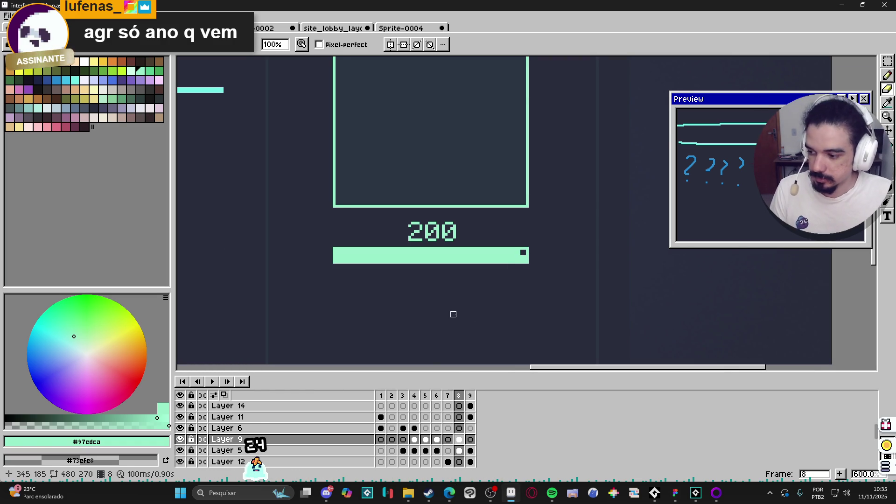
key("ctrl+z")
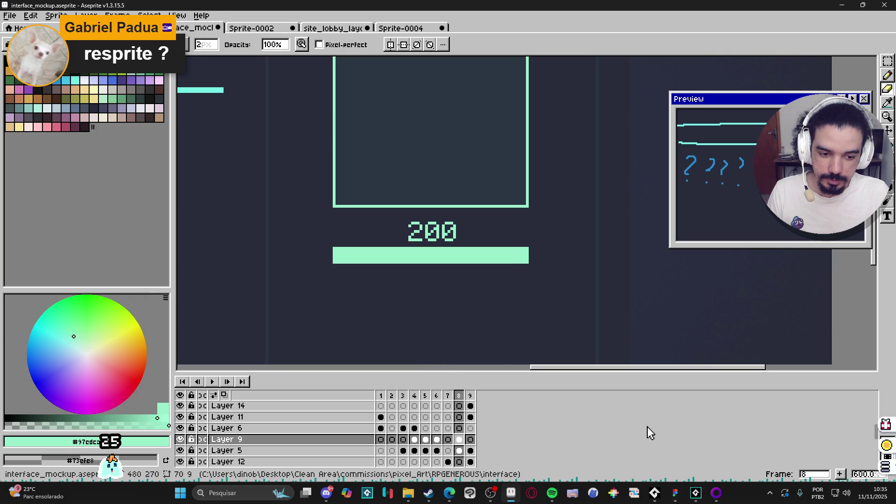
- Review the Figma mockups, then return to Aseprite
left_click(676, 493)
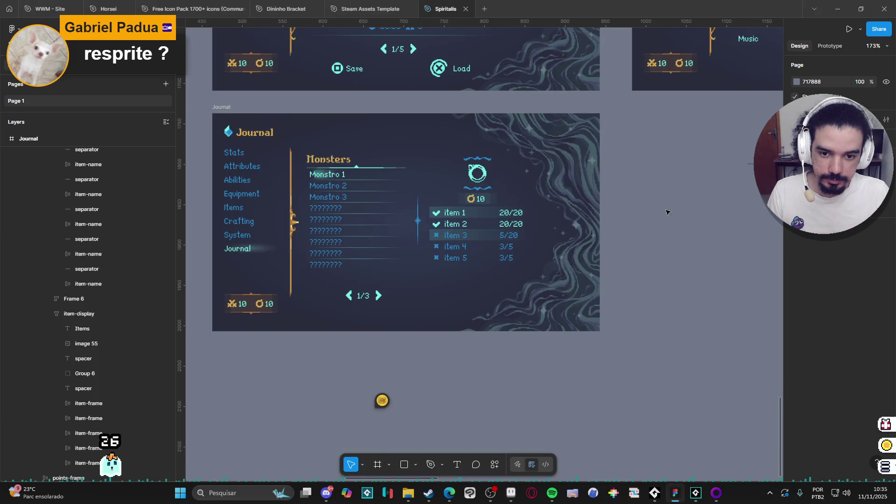
scroll(637, 240, "up", 10)
scroll(498, 282, "down", 5)
scroll(366, 338, "right", 10)
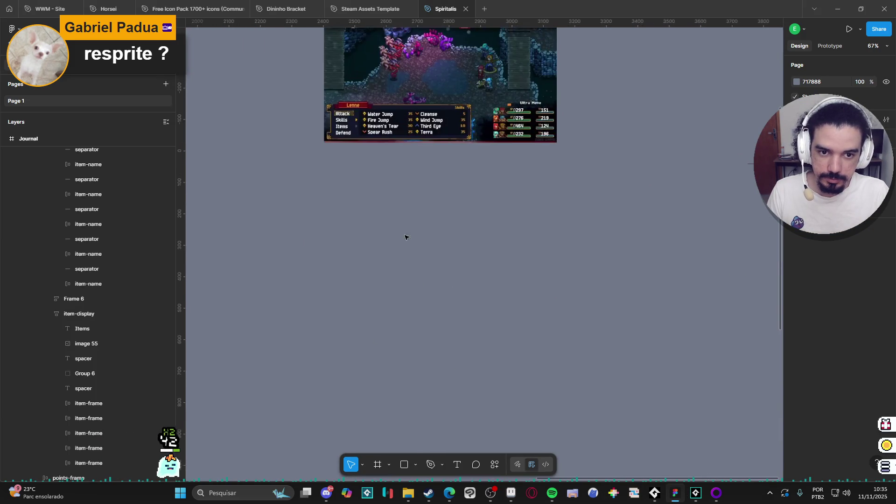
scroll(539, 192, "up", 5)
scroll(455, 293, "up", 6)
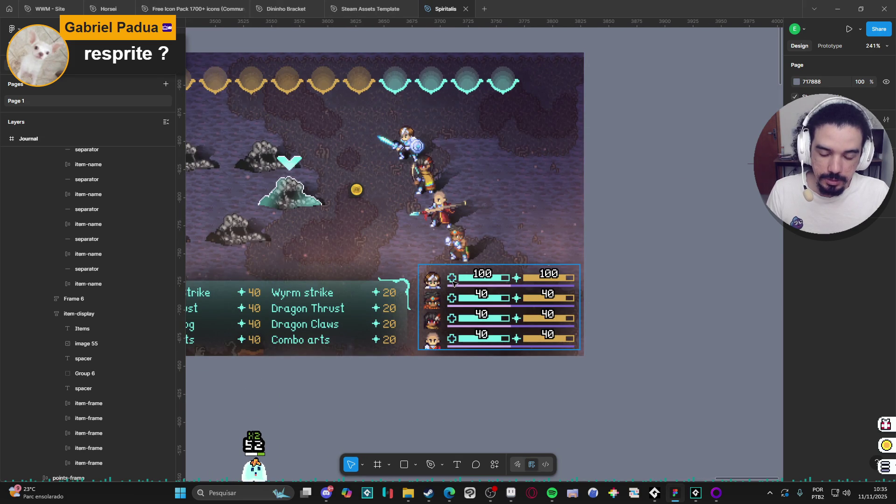
left_click(845, 15)
- Step back through the timeline frames to frame 4, the Stats screen
scroll(426, 224, "left", 3)
scroll(438, 342, "down", 1)
scroll(439, 342, "down", 1)
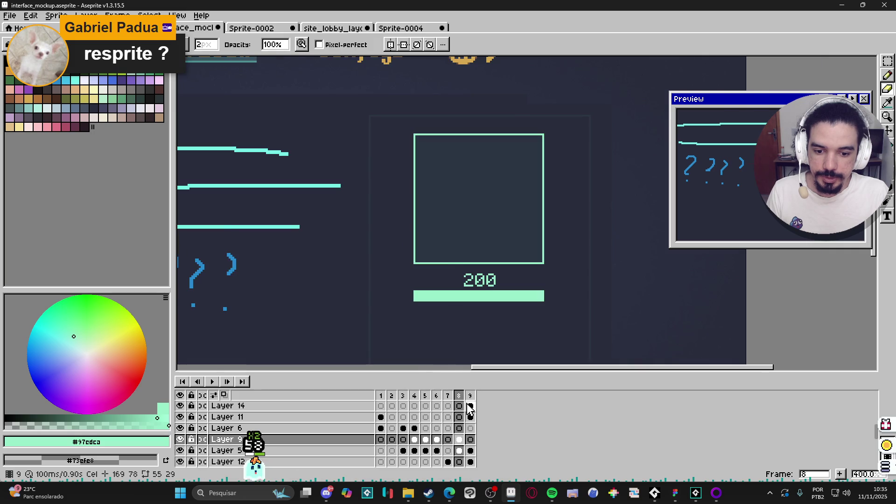
key("period")
scroll(473, 265, "down", 3)
scroll(326, 437, "up", 3)
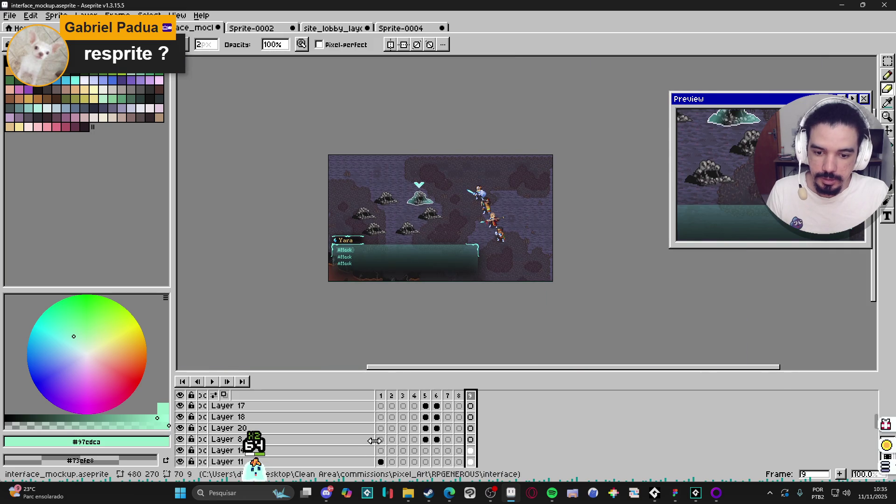
scroll(375, 440, "down", 3)
left_click(459, 396)
left_click(447, 396)
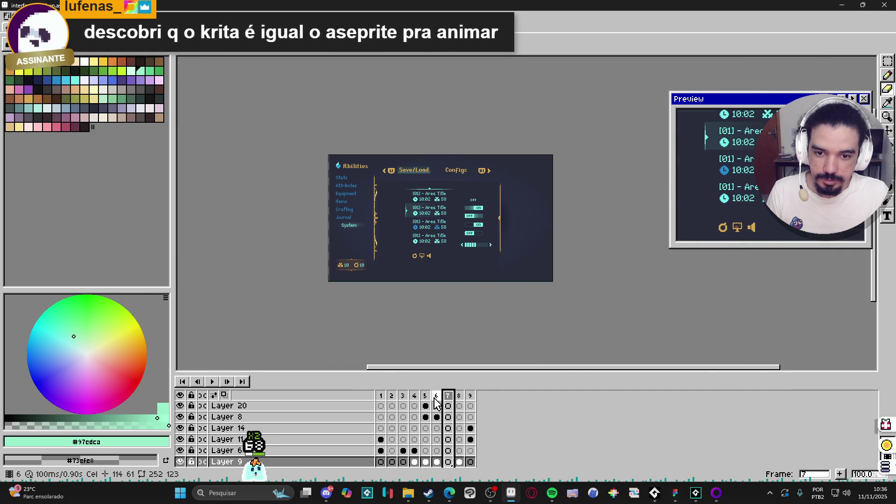
left_click(426, 396)
left_click(415, 396)
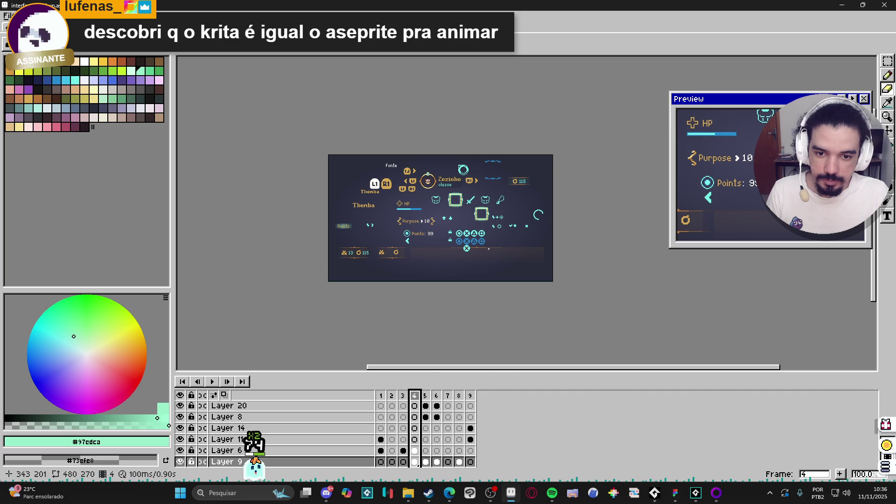
- Select Layer 7 holding the cross icon on frame 4 and copy the cross
scroll(496, 239, "up", 8)
scroll(496, 239, "up", 1)
left_click(536, 248, "ctrl")
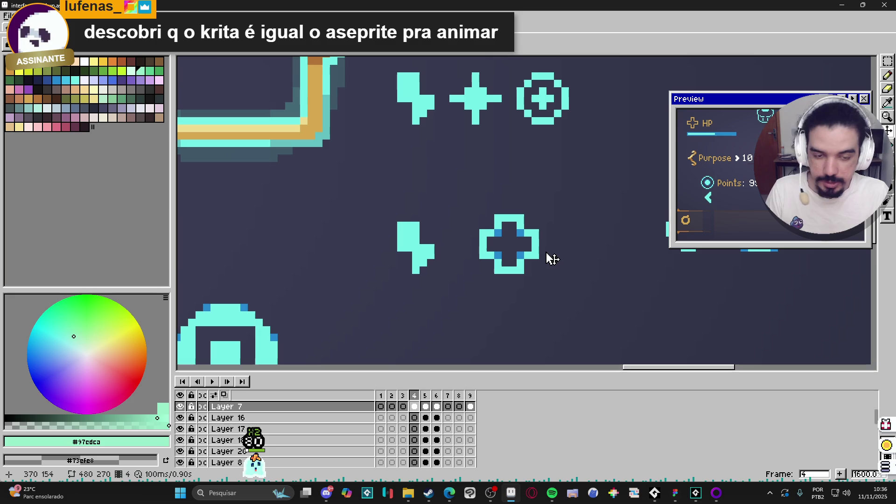
scroll(551, 260, "up", 1)
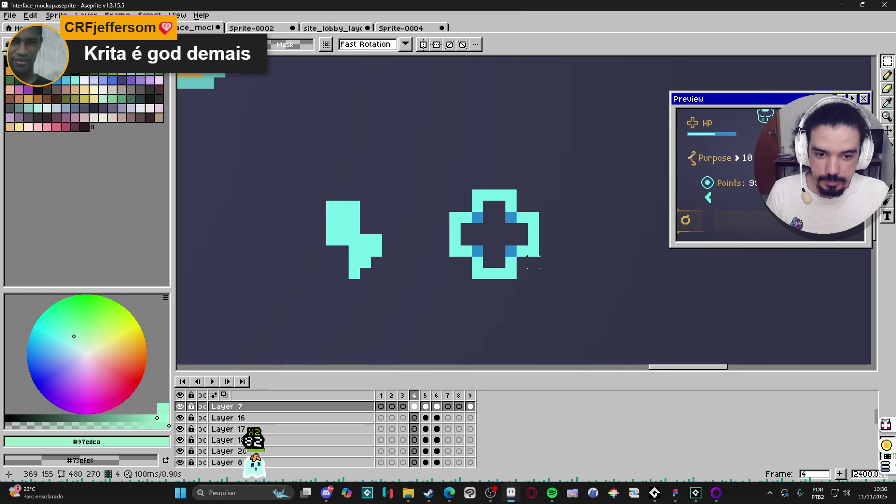
key("Return")
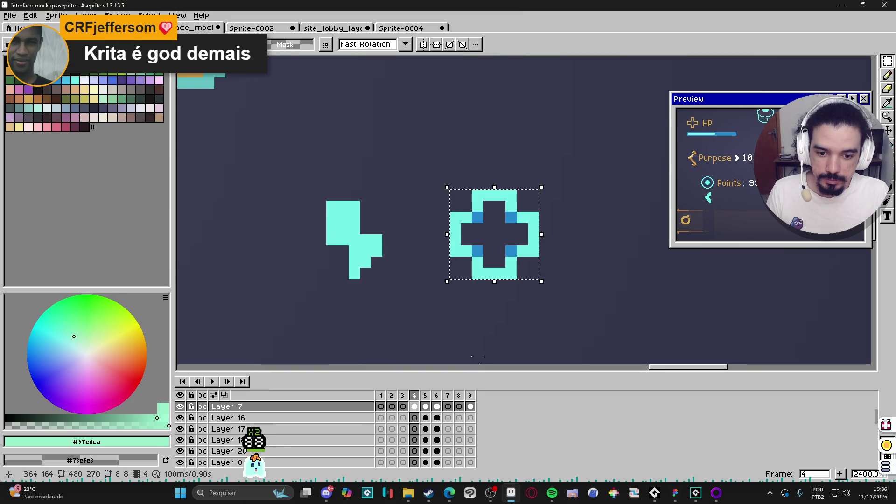
- Return to frame 8's journal panel
left_click(471, 406)
scroll(463, 233, "down", 5)
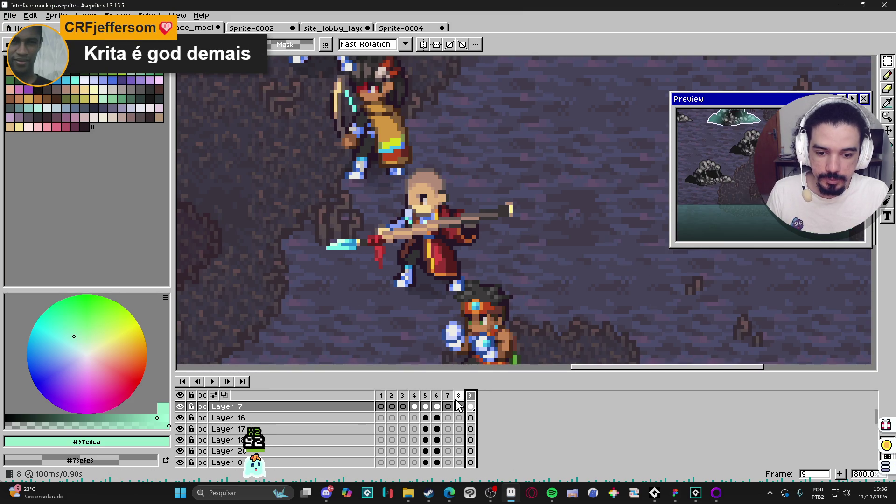
left_click(459, 395)
scroll(489, 308, "down", 3)
scroll(387, 299, "up", 2)
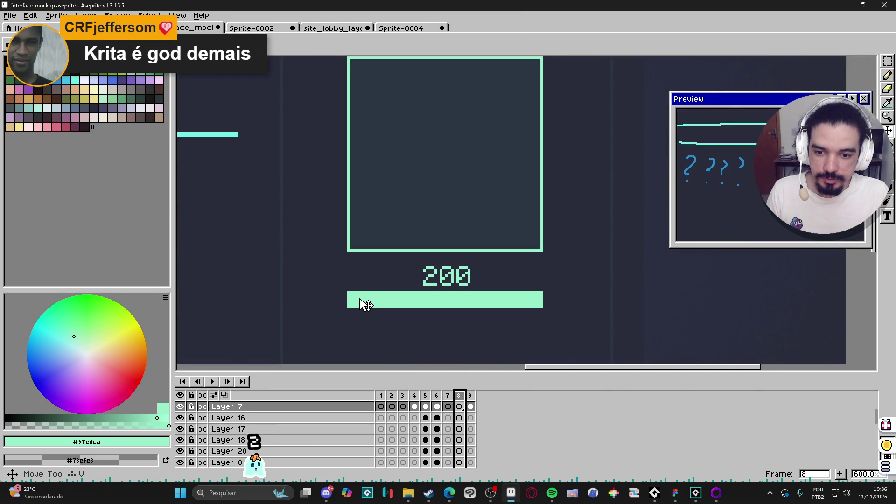
- Paste the cross icon on Layer 9 and place it left of the 200 value
left_click(380, 287)
key("ctrl+v")
left_click_drag(525, 274, 405, 282)
left_click(405, 303)
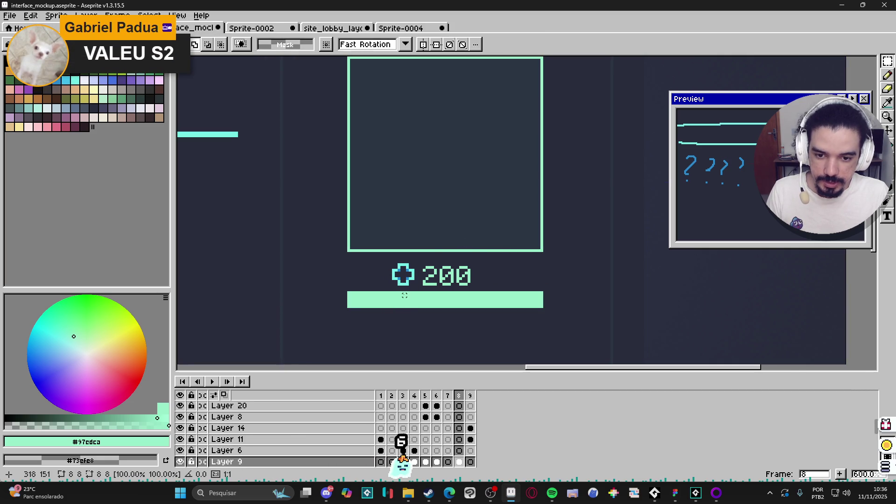
- Delete the cyan bar under the 200 value
key("m")
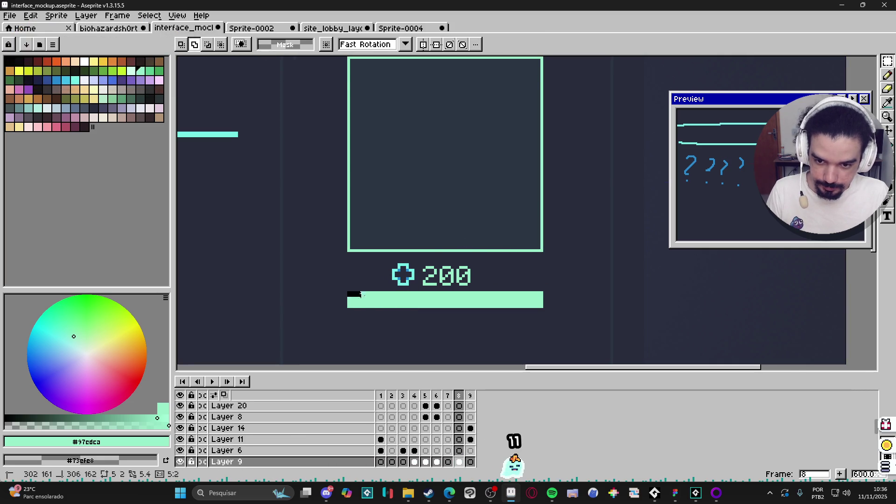
left_click_drag(348, 291, 567, 310)
key("Delete")
scroll(506, 310, "down", 1)
scroll(376, 274, "up", 1)
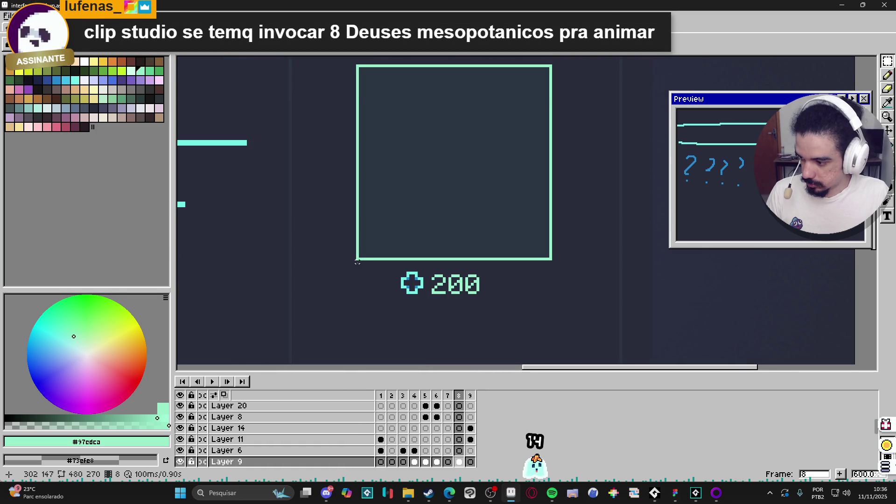
- Nudge the cross and 200 right to centre them under the portrait box
left_click(361, 261)
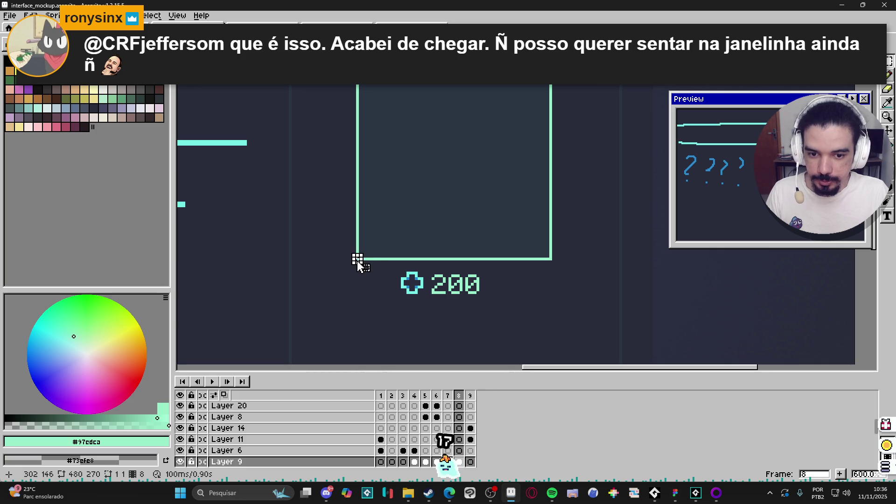
mouse_move(358, 259)
left_mouse_down()
mouse_move(544, 314)
mouse_move(550, 301)
left_mouse_up()
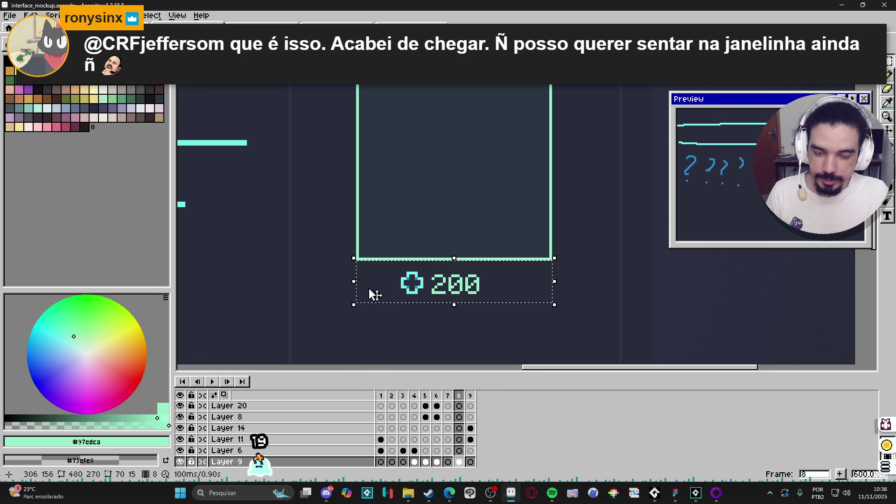
left_click(358, 264)
left_click_drag(358, 261, 550, 303)
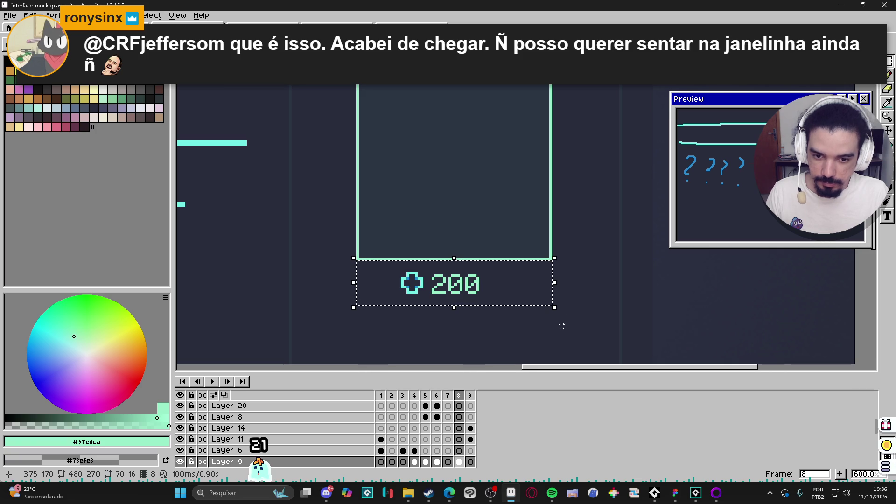
key("Right")
key("Right")
key("Right")
key("ctrl+d")
scroll(467, 299, "up", 2)
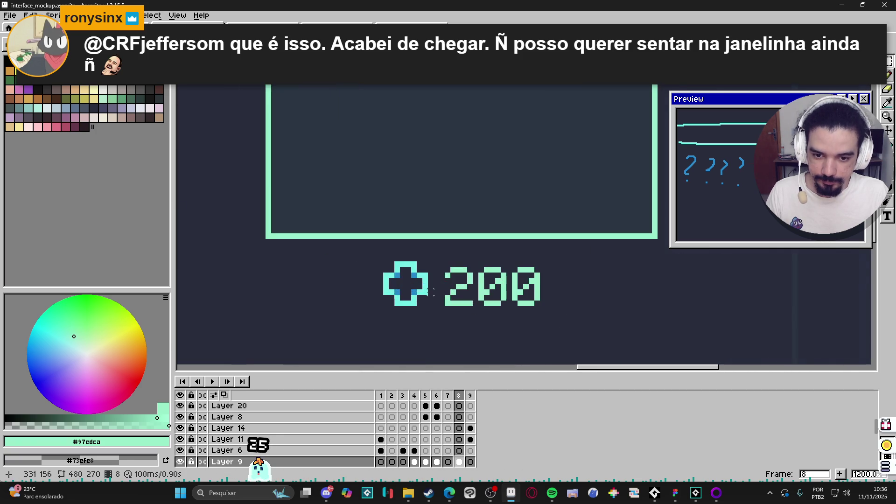
scroll(428, 292, "down", 3)
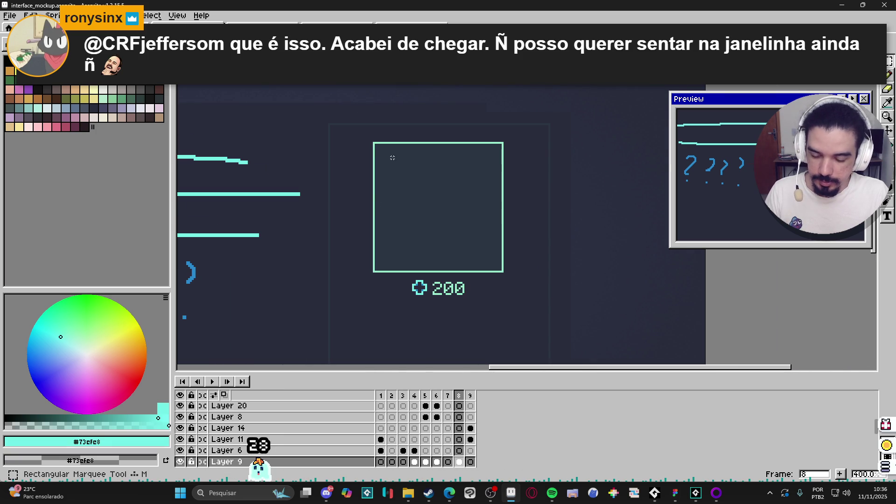
- Select the portrait box and value area and bring the journal panel into view
left_click_drag(366, 125, 531, 306)
scroll(471, 271, "up", 2)
key("g")
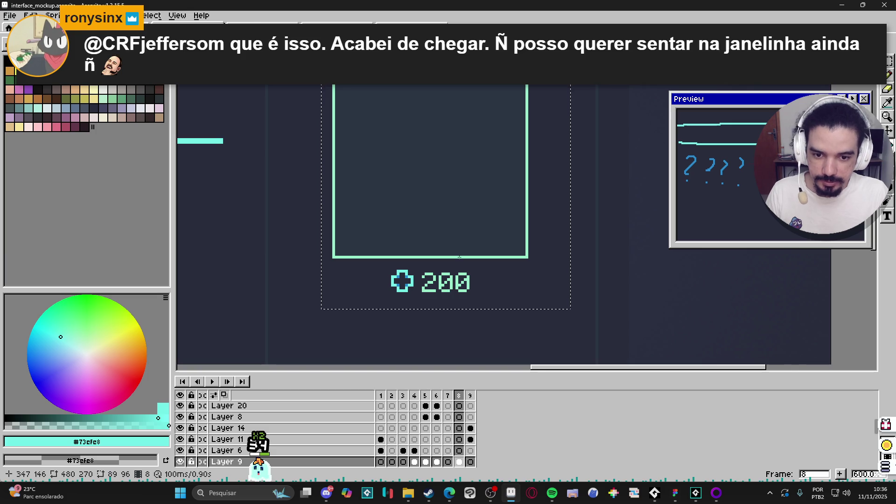
scroll(459, 257, "down", 2)
scroll(455, 288, "down", 1)
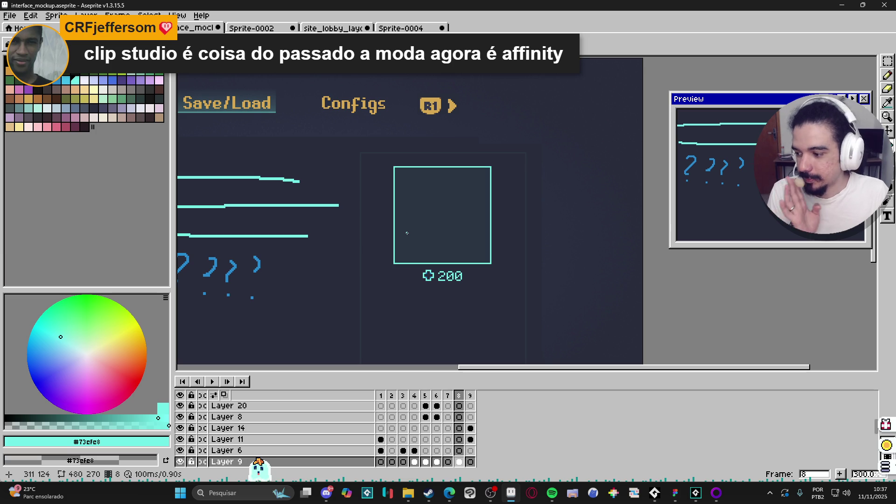
left_click_drag(384, 258, 387, 190)
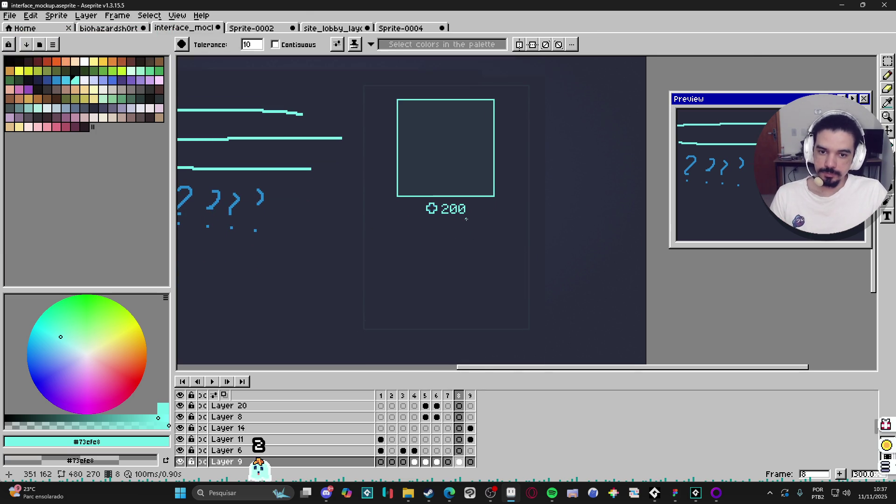
scroll(436, 196, "up", 1)
scroll(440, 205, "down", 1)
mouse_move(439, 188)
left_mouse_down()
mouse_move(446, 202)
mouse_move(454, 197)
left_mouse_up()
scroll(446, 202, "up", 1)
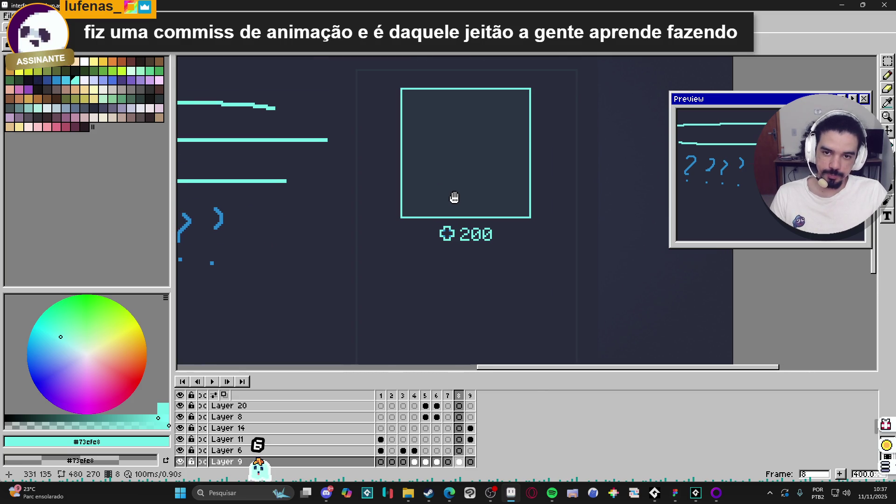
left_click_drag(448, 262, 453, 232)
left_click_drag(481, 193, 468, 235)
scroll(472, 210, "up", 1)
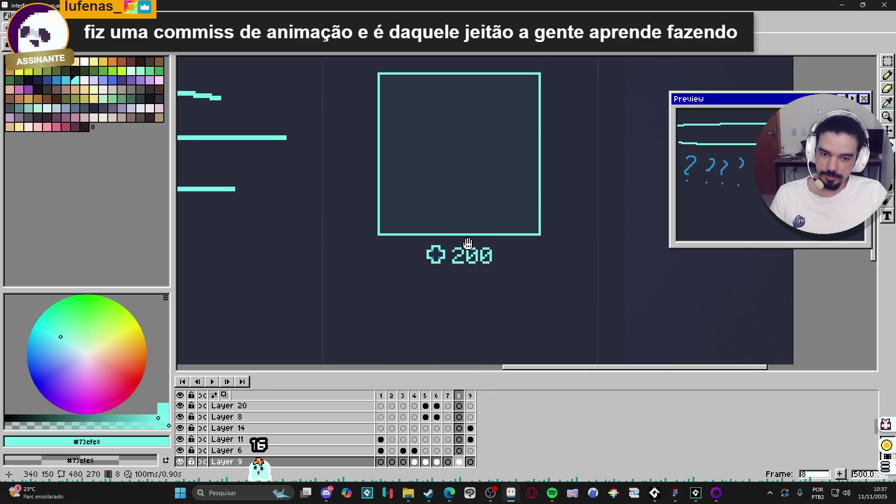
left_click_drag(474, 235, 469, 193)
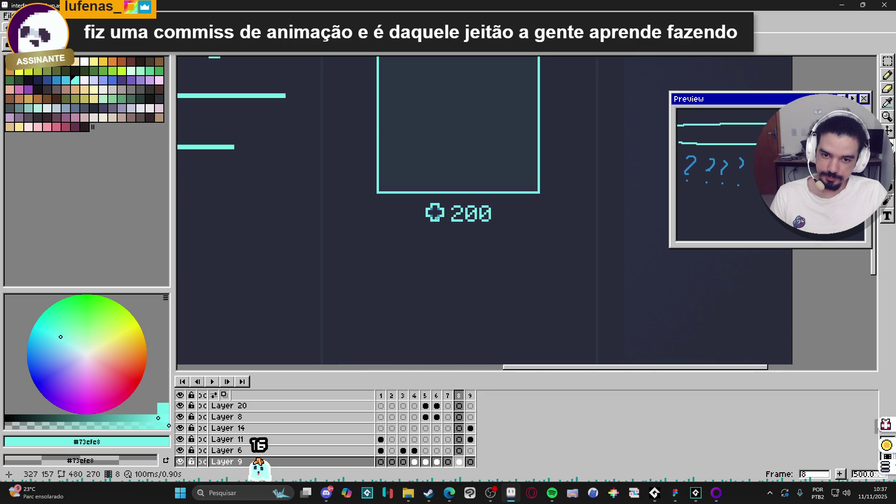
scroll(441, 215, "down", 2)
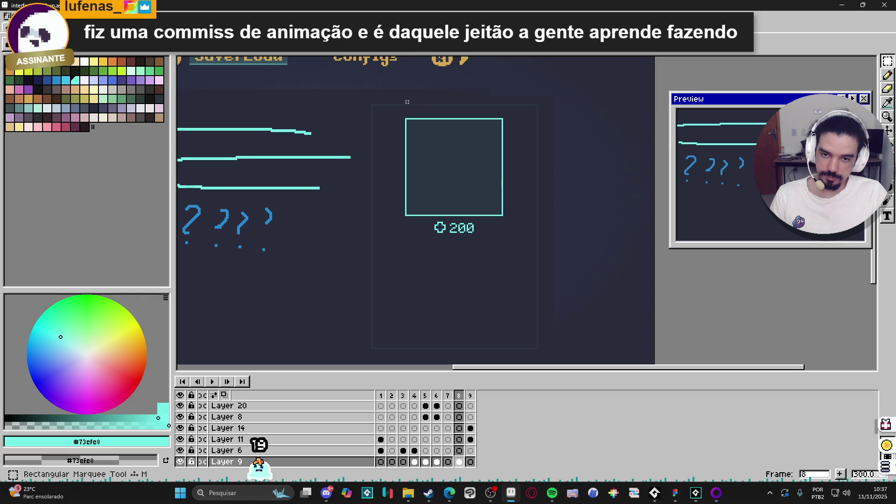
- Move the portrait card about 39 px down and mark a text area above it
left_click_drag(401, 111, 518, 266)
left_click_drag(474, 228, 476, 247)
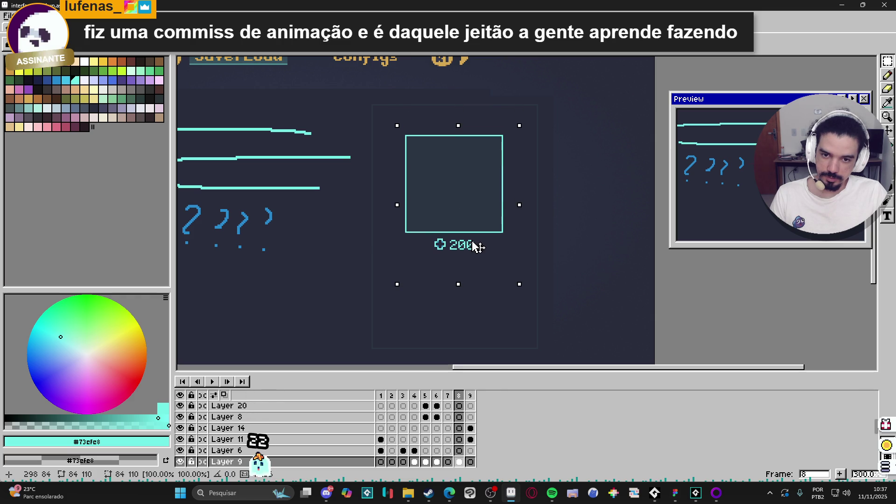
left_click(408, 120)
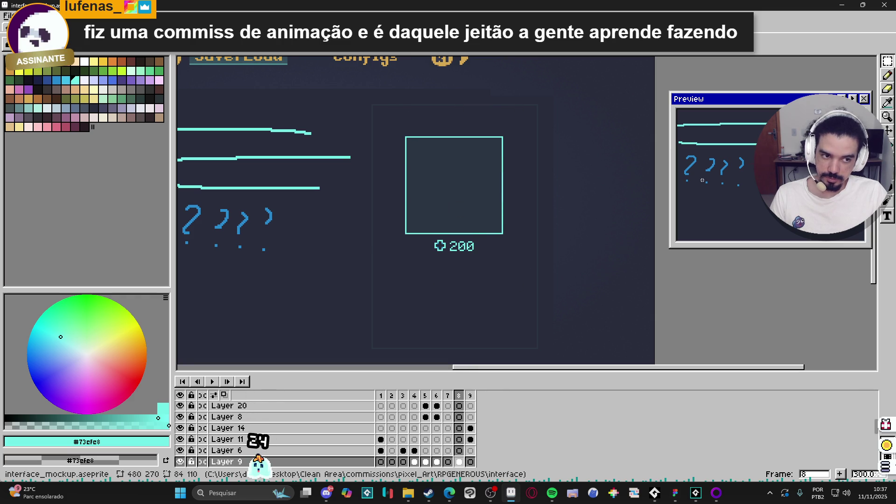
scroll(420, 184, "down", 1)
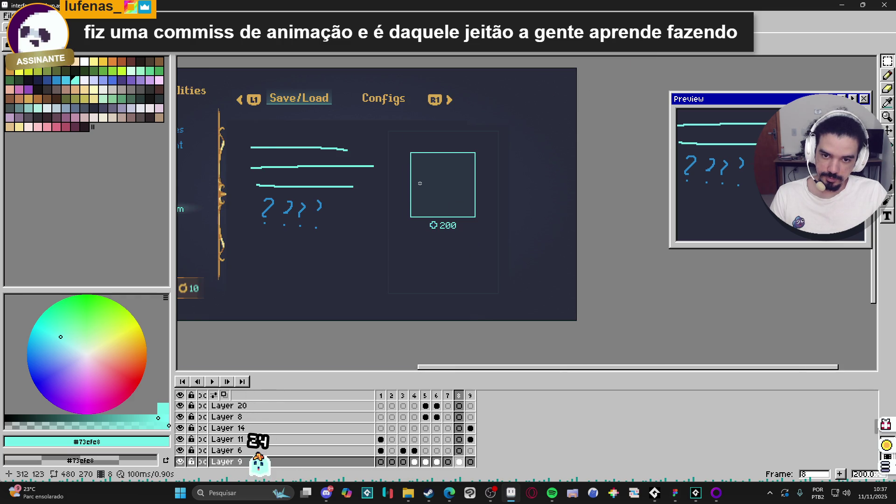
scroll(420, 156, "up", 1)
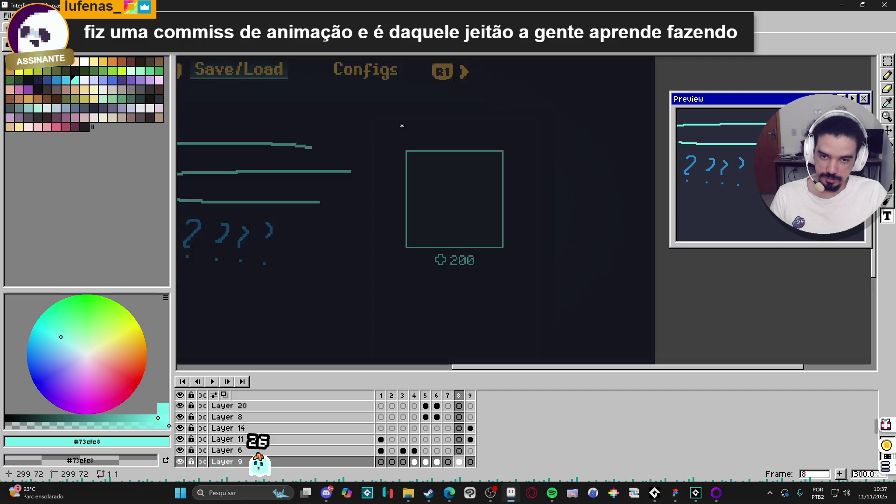
left_click_drag(402, 126, 463, 140)
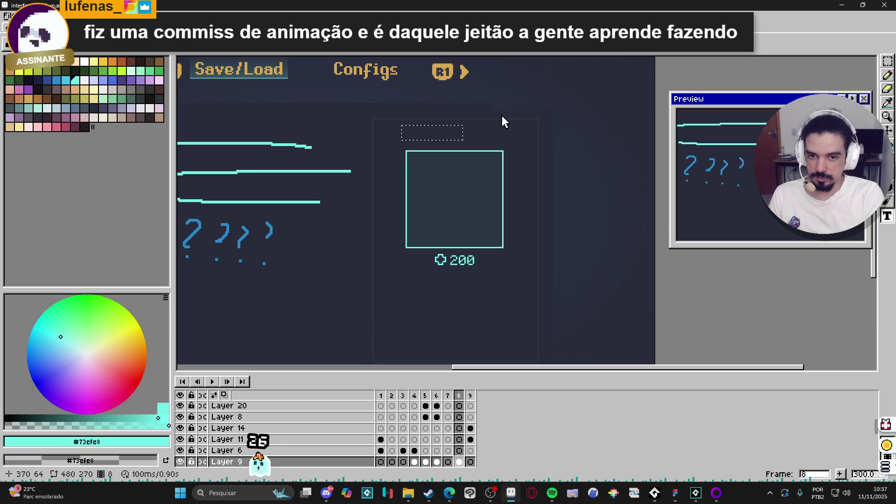
- Write 'Monstro nome' and move it right and down, centred over the box
type("Monstro no")
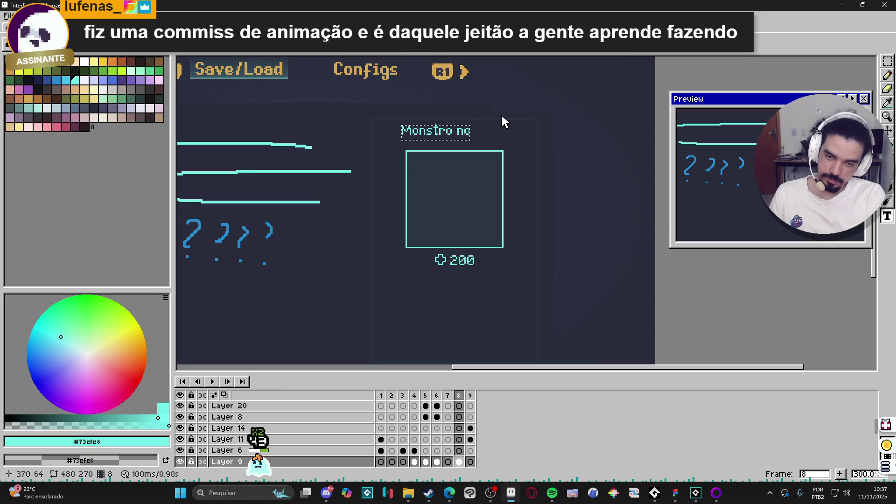
type("me")
key("Return")
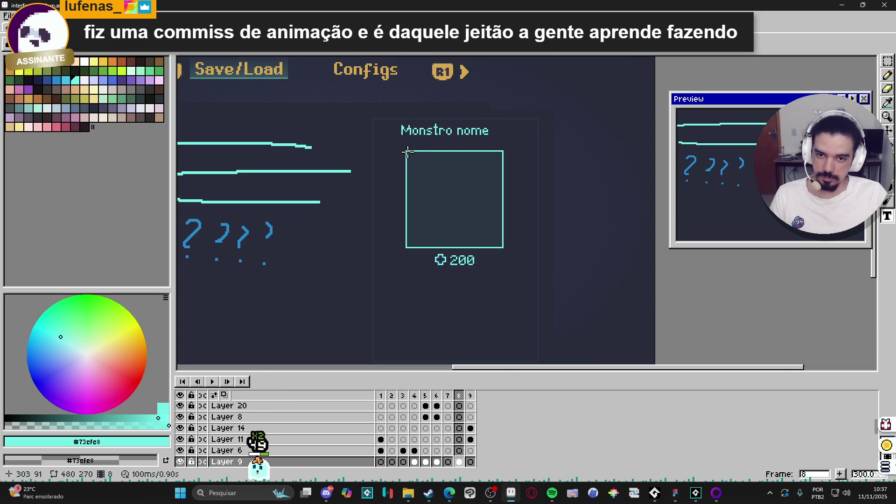
scroll(408, 152, "up", 2)
left_click_drag(369, 96, 626, 148)
left_click_drag(464, 124, 485, 140)
key("Return")
left_click_drag(406, 149, 568, 111)
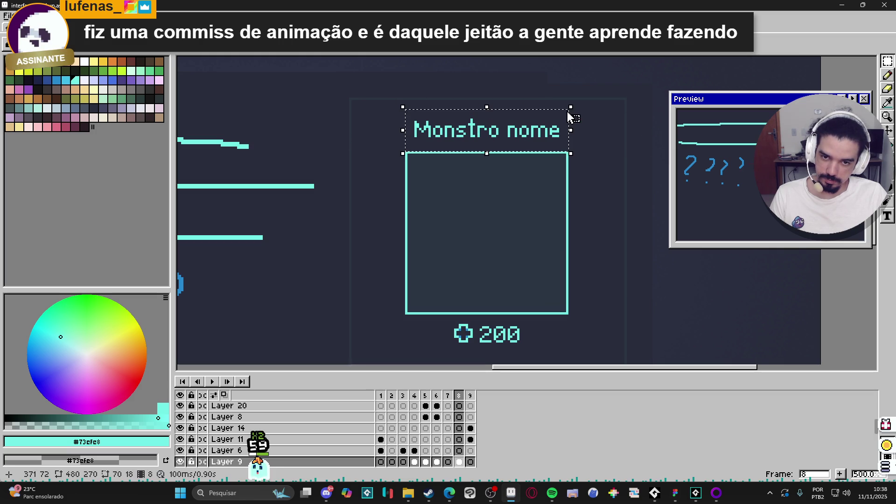
left_click(575, 162)
- Recentre the canvas and step through frames 6 and 5
scroll(574, 162, "down", 2)
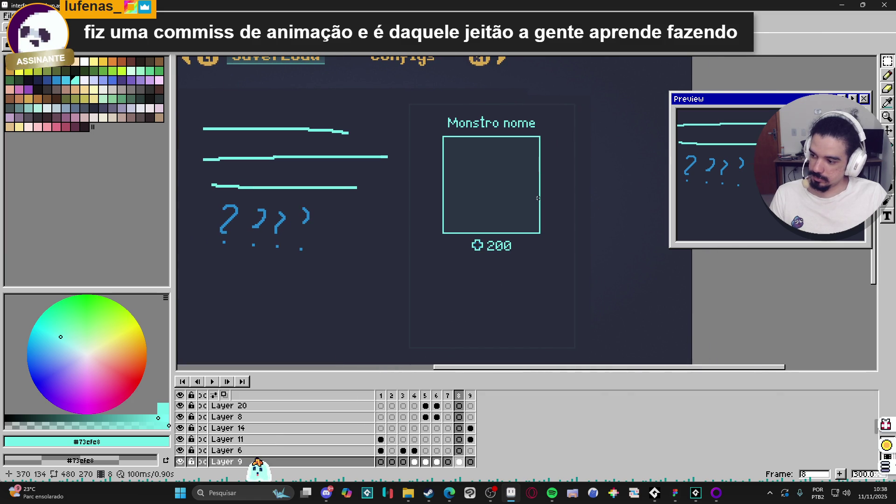
scroll(533, 223, "down", 1)
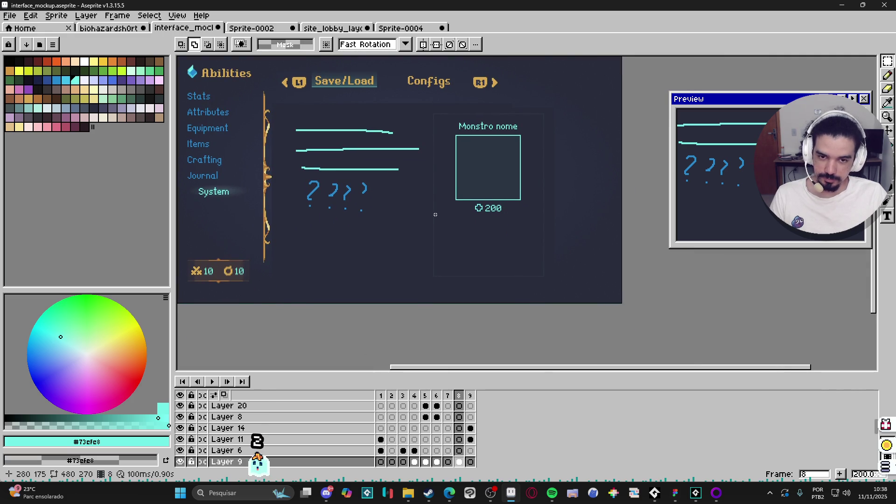
left_click_drag(434, 215, 421, 190)
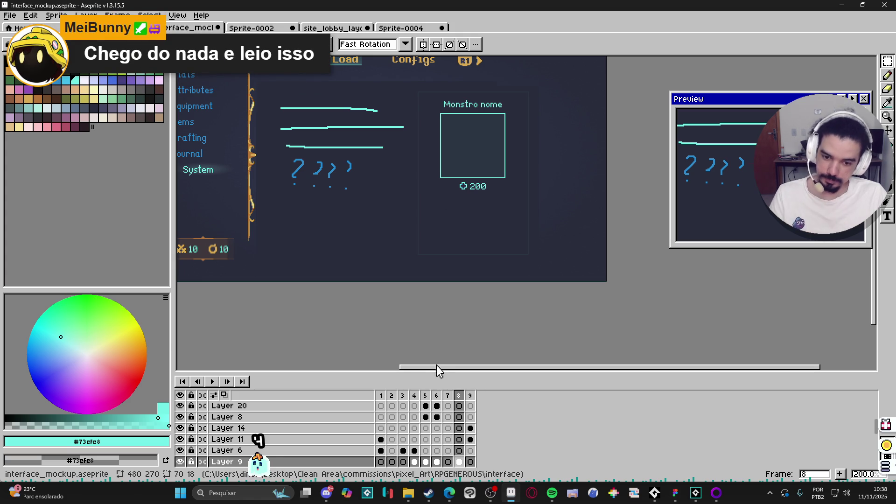
left_click(437, 396)
left_click(426, 396)
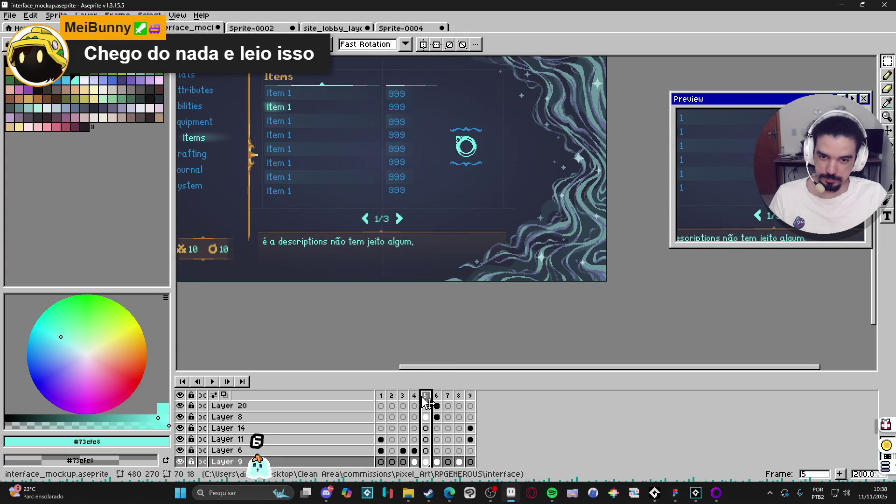
- Go back to frame 1's Main menu and select the orange crescent stat icon
left_click(415, 395)
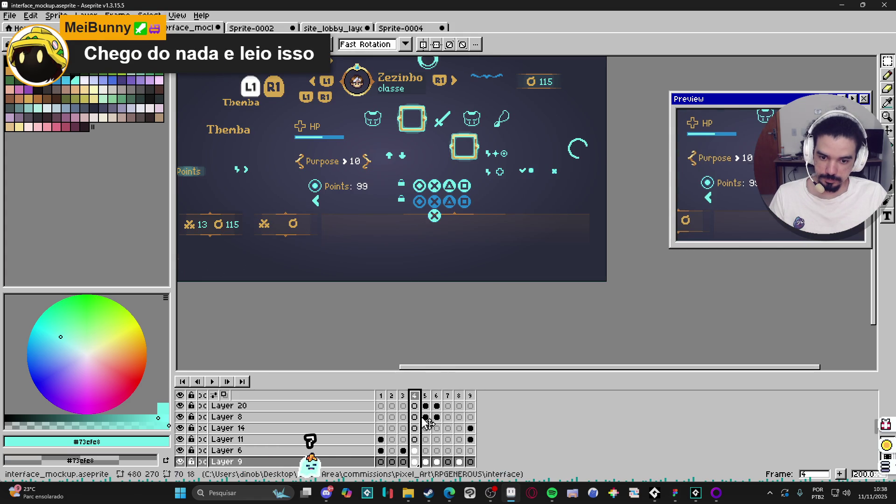
key("Left")
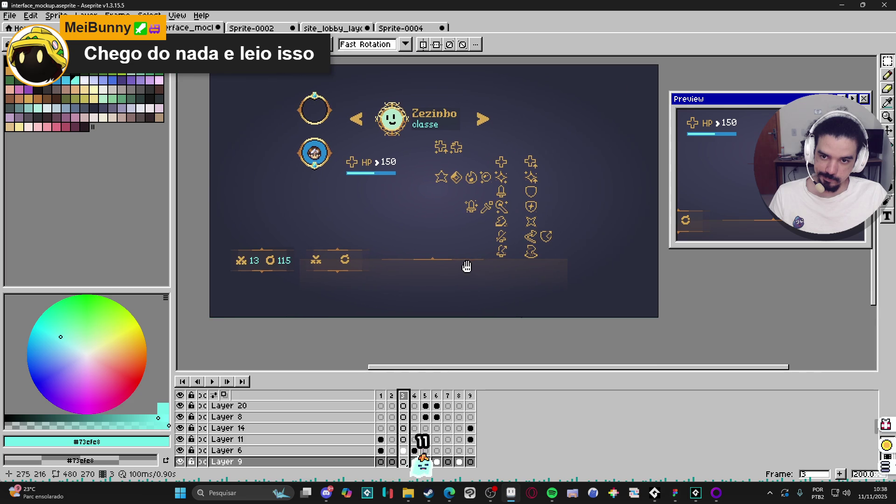
left_click(392, 396)
left_click(382, 396)
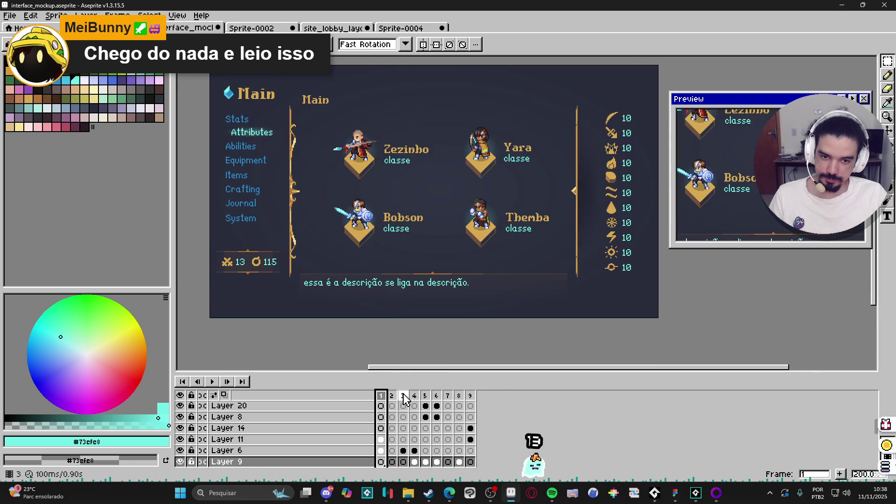
left_click(403, 396)
left_click(382, 396)
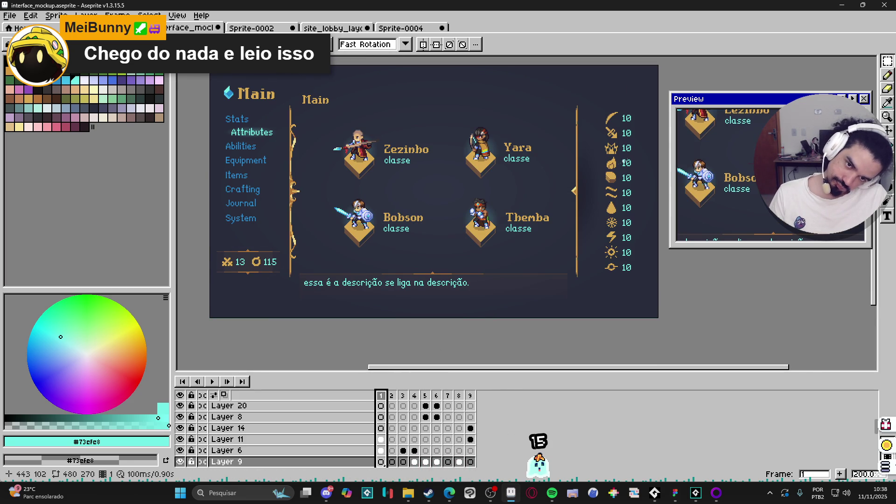
scroll(611, 121, "up", 3)
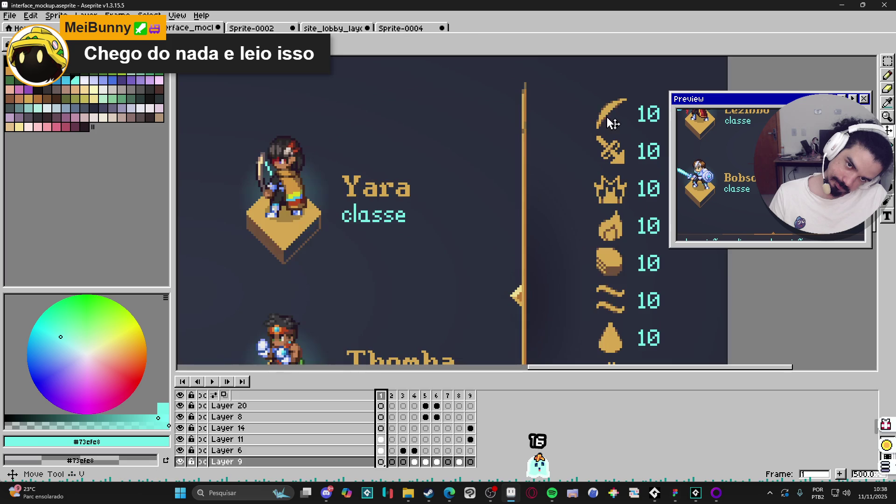
left_click_drag(571, 142, 551, 167)
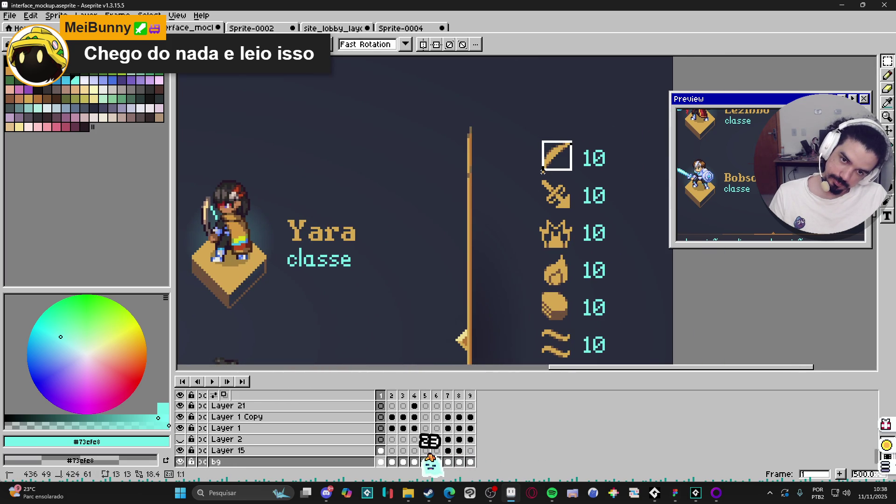
left_click_drag(575, 139, 537, 175)
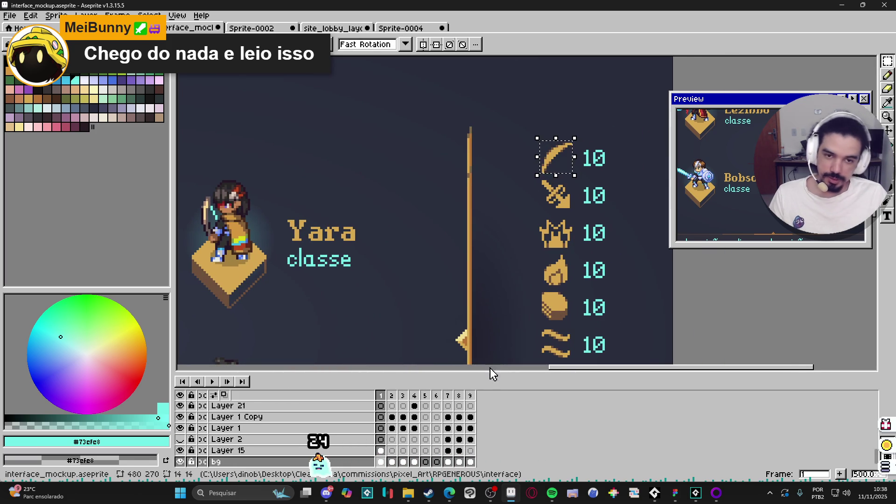
- Return to frame 8 and place the crescent just below-left of 200
left_click(470, 396)
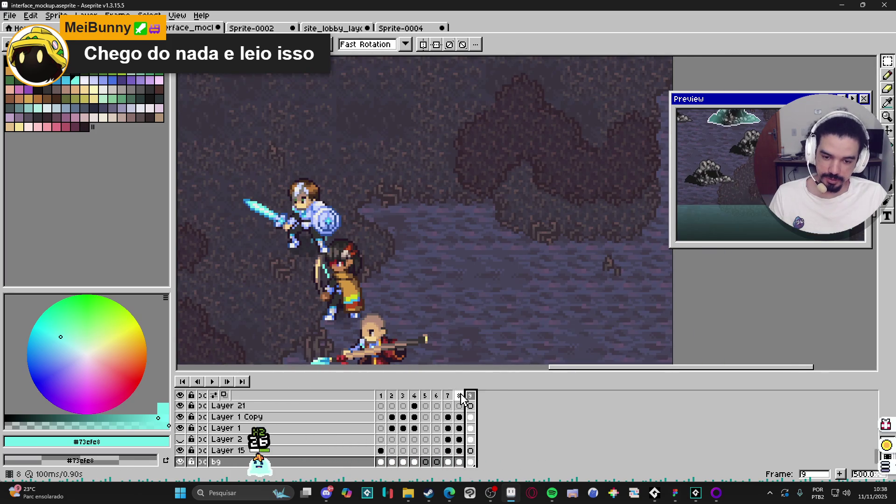
left_click(459, 396)
left_click(447, 396)
left_click(459, 395)
scroll(487, 224, "down", 2)
scroll(479, 215, "up", 1)
mouse_move(613, 217)
left_mouse_down()
mouse_move(374, 236)
mouse_move(384, 242)
mouse_move(375, 229)
mouse_move(389, 223)
mouse_move(380, 216)
left_mouse_up()
scroll(380, 220, "down", 2)
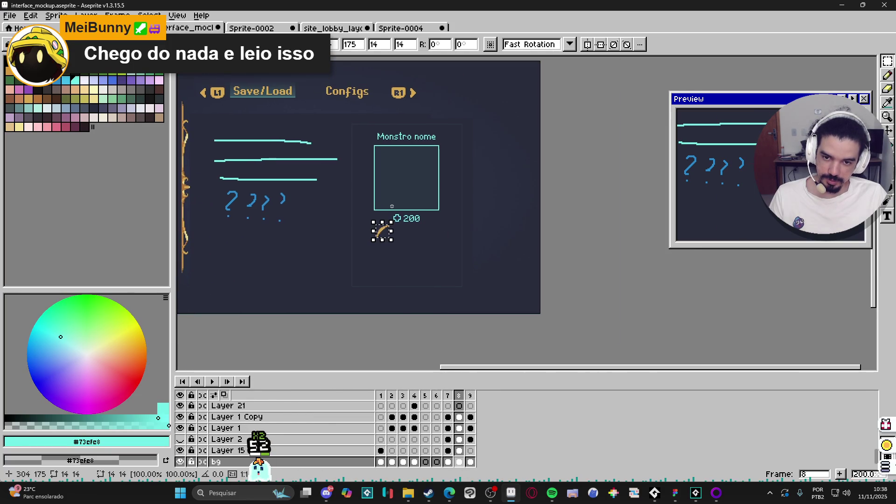
- Commit the crescent icon's placement and view the whole journal card
left_click(391, 175)
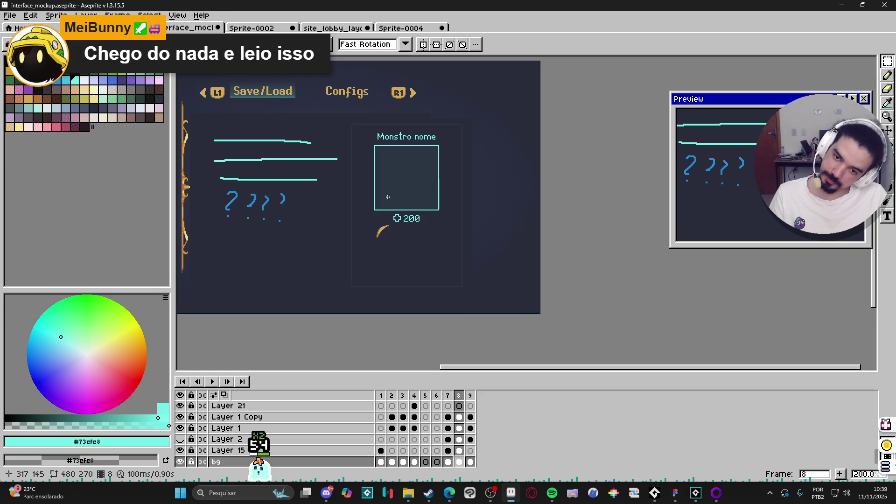
scroll(401, 228, "up", 3)
left_click_drag(452, 213, 519, 266)
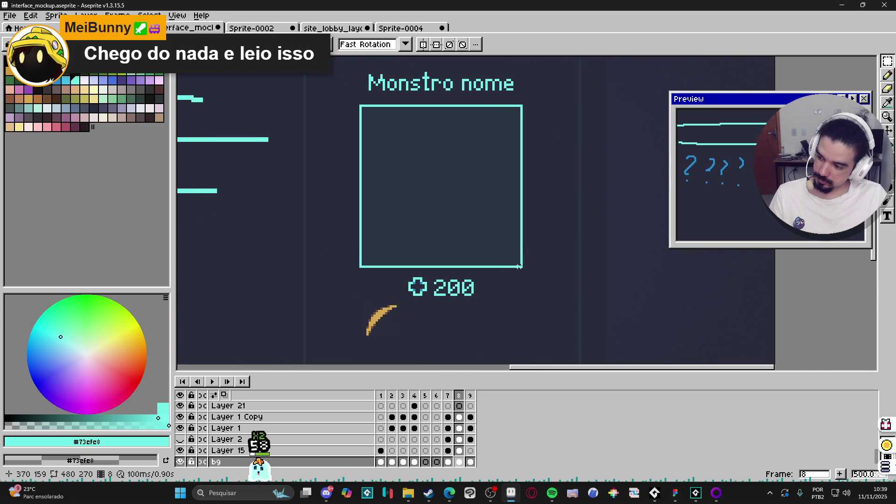
- Shrink the cyan portrait box to about 69% and shift it right
left_click(522, 268)
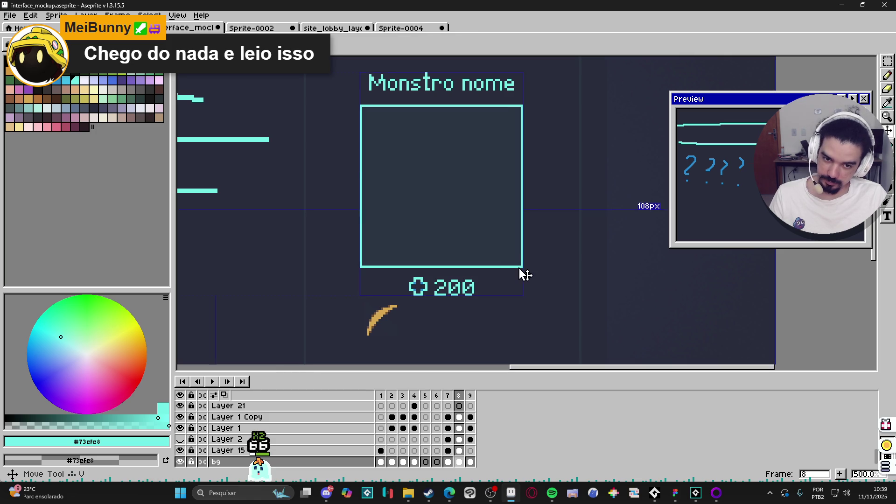
key("m")
left_click_drag(521, 268, 360, 106)
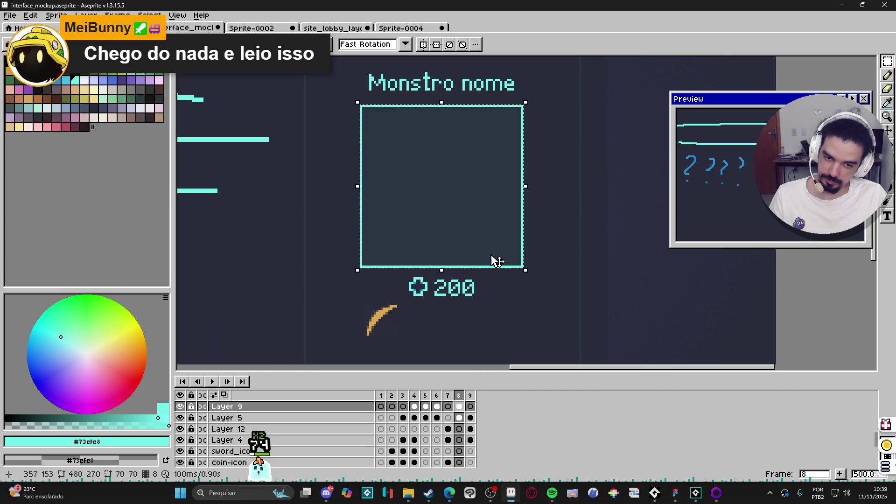
mouse_move(523, 267)
left_mouse_down()
mouse_move(464, 207)
mouse_move(470, 213)
left_mouse_up()
left_click_drag(428, 184, 462, 185)
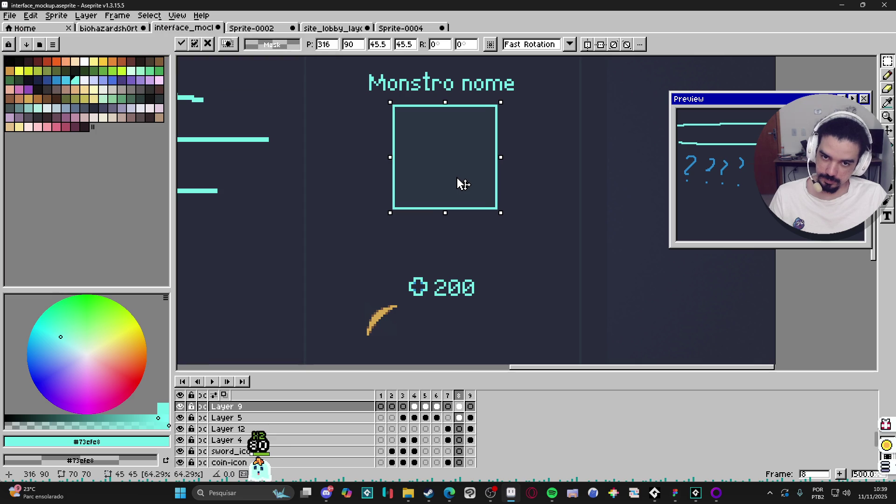
left_click(457, 224)
- Move the 200 counter up just beneath the resized portrait box
scroll(414, 273, "down", 2)
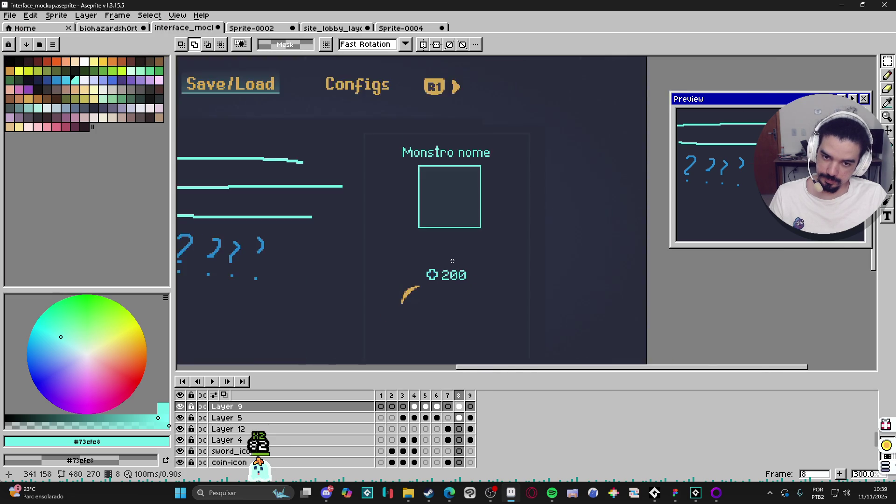
scroll(414, 273, "up", 3)
mouse_move(398, 262)
left_mouse_down()
mouse_move(505, 314)
mouse_move(467, 238)
mouse_move(474, 230)
left_mouse_up()
left_click(412, 292)
- Try selecting and clearing the banana sprite, then undo the clear
scroll(412, 292, "down", 1)
scroll(412, 292, "down", 2)
scroll(417, 260, "up", 1)
mouse_move(374, 254)
left_mouse_down()
mouse_move(430, 304)
mouse_move(390, 260)
mouse_move(397, 276)
left_mouse_up()
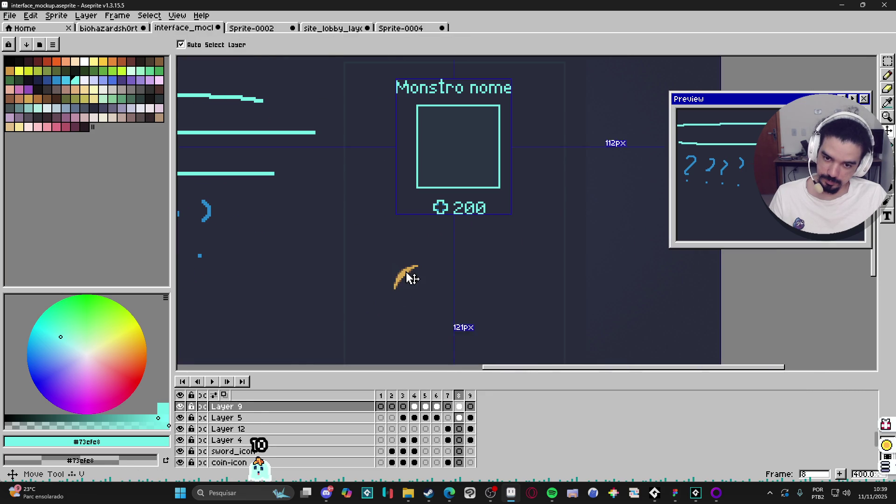
left_click(410, 276, "ctrl")
left_click_drag(434, 249, 376, 299)
key("Delete")
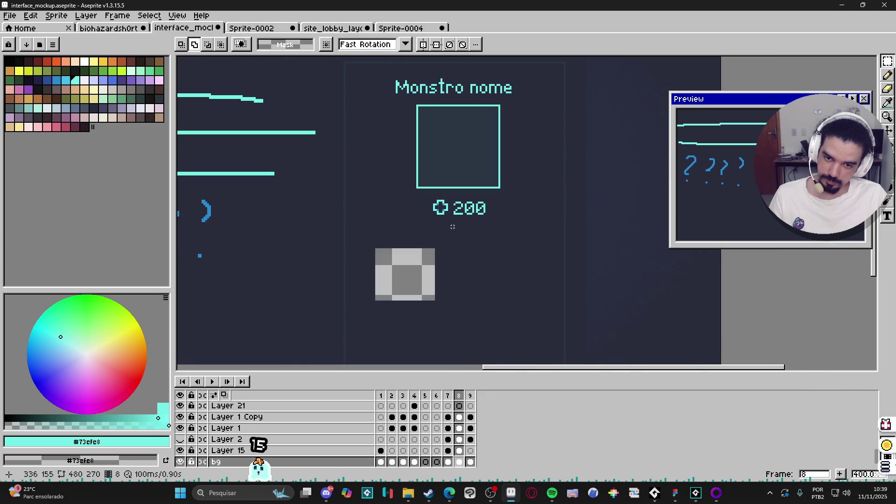
key("ctrl+z")
scroll(406, 277, "up", 2)
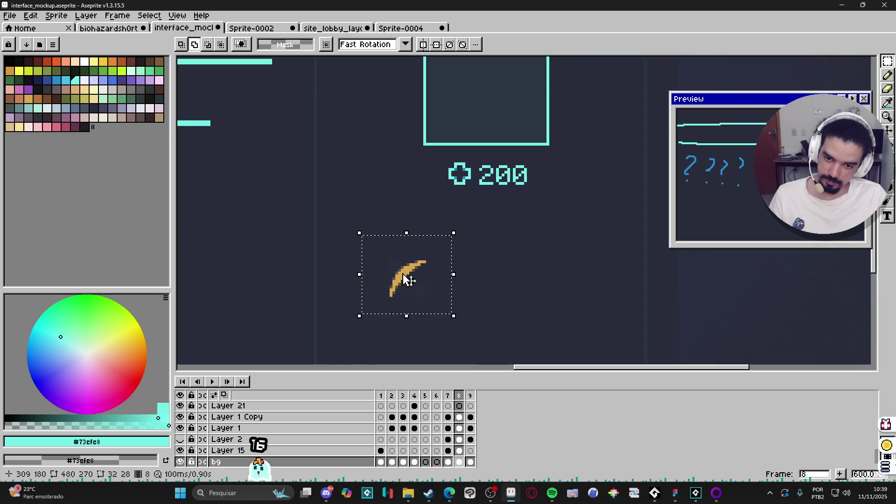
left_click(403, 273)
- Delete the banana sprite and fill the gap with dark background colour #282c3c
left_click_drag(446, 248, 364, 318)
key("Delete")
left_click(470, 304, "alt")
key("g")
left_click(420, 300)
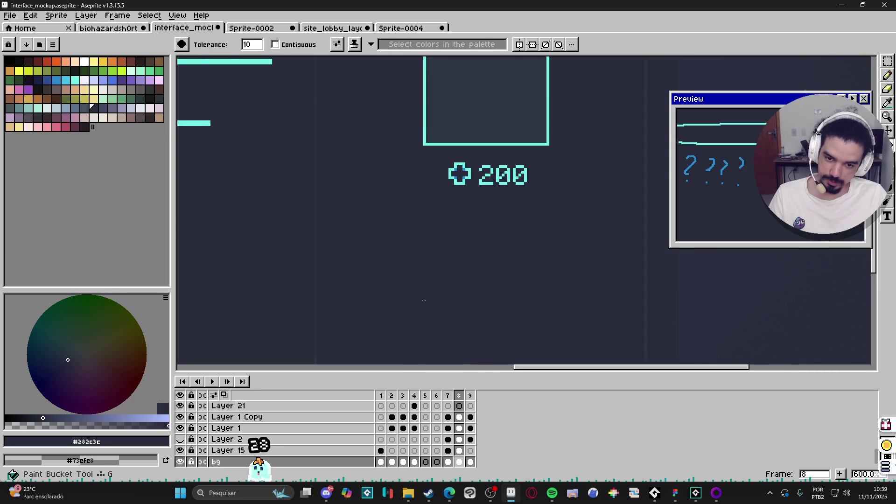
scroll(410, 298, "down", 2)
scroll(424, 302, "down", 1)
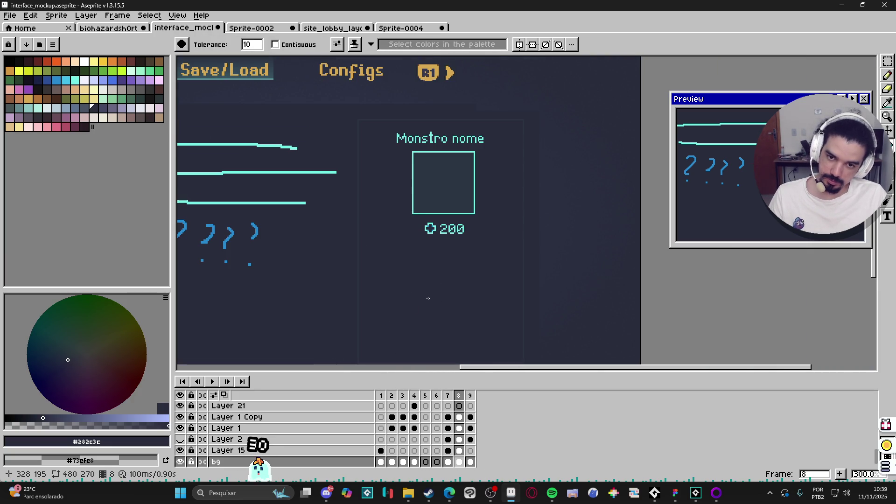
scroll(428, 298, "down", 1)
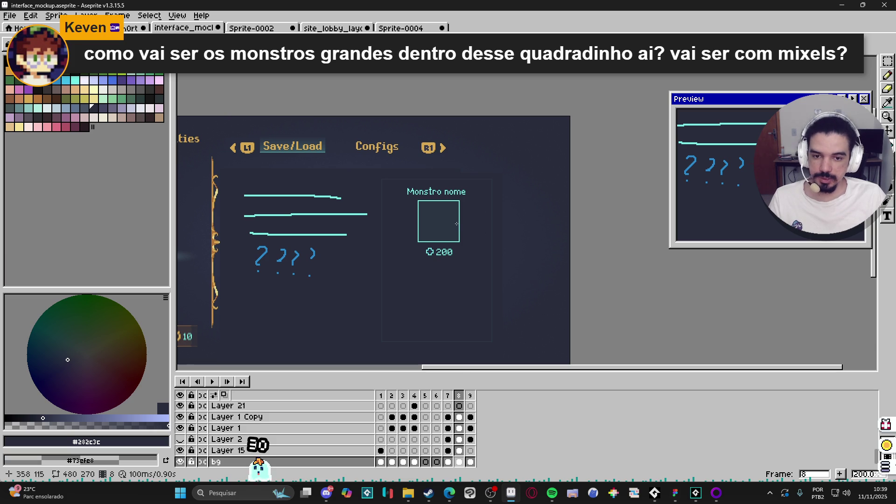
scroll(445, 226, "up", 5)
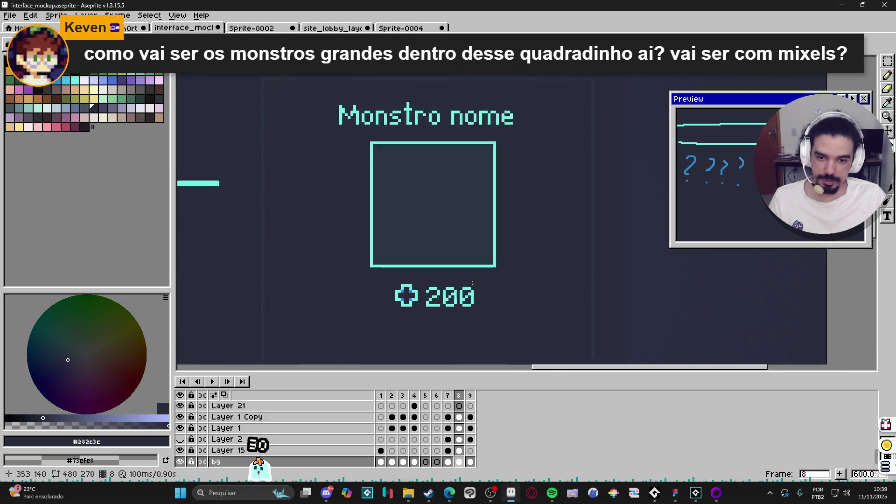
left_click(475, 259, "alt")
left_click(385, 173)
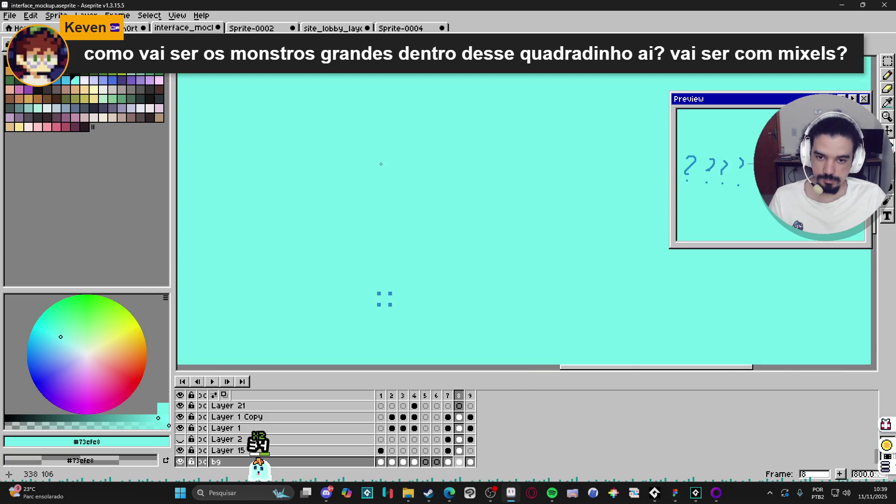
key("ctrl+z")
key("b")
mouse_move(411, 169)
left_mouse_down()
mouse_move(369, 237)
mouse_move(439, 181)
mouse_move(500, 200)
left_mouse_up()
left_click_drag(373, 232, 388, 254)
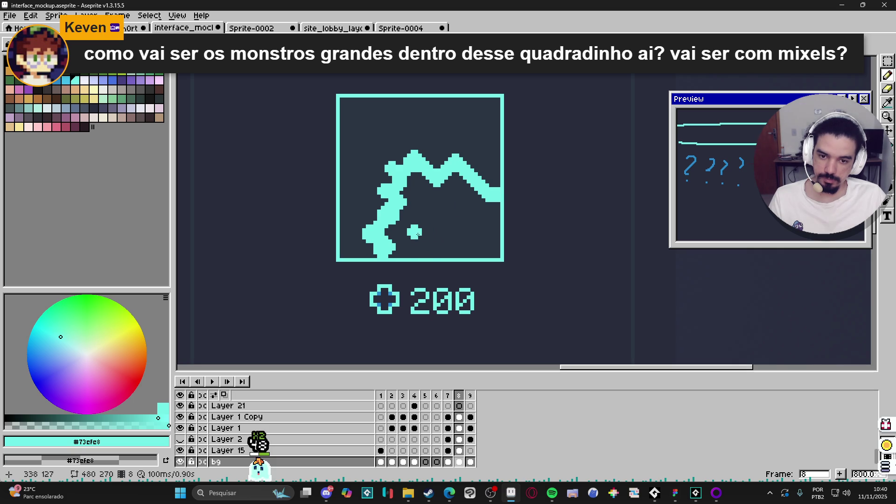
mouse_move(423, 207)
left_mouse_down()
mouse_move(426, 224)
mouse_move(468, 231)
left_mouse_up()
left_click_drag(423, 250, 434, 253)
mouse_move(390, 125)
left_mouse_down()
mouse_move(376, 172)
mouse_move(394, 122)
mouse_move(392, 202)
left_mouse_up()
key("plus")
scroll(505, 186, "down", 4)
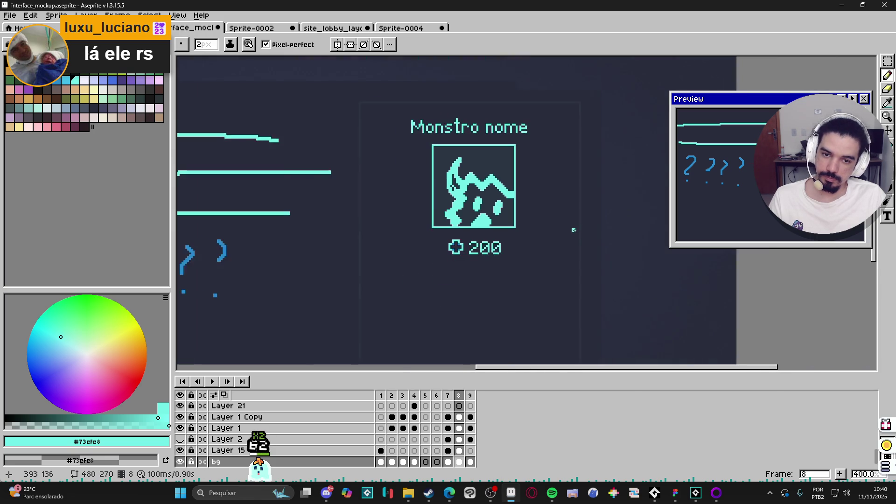
key("ctrl+z")
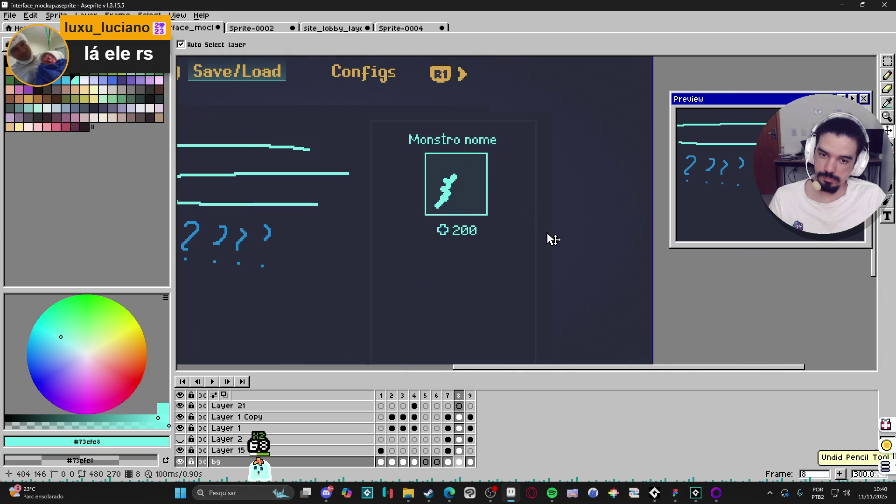
key("ctrl+z")
key("b")
scroll(516, 252, "up", 1)
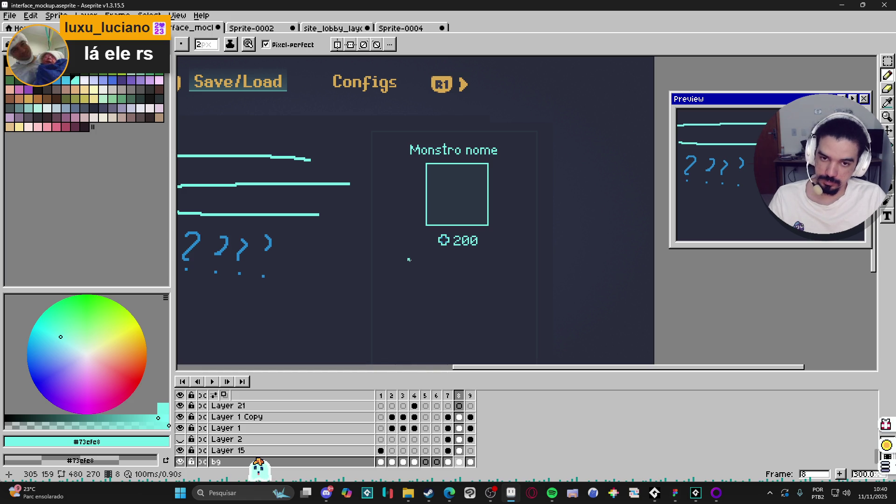
- Switch to the Spiritalis Figma file, zoom out, and select then deselect three frames
left_click(675, 492)
scroll(517, 264, "down", 5)
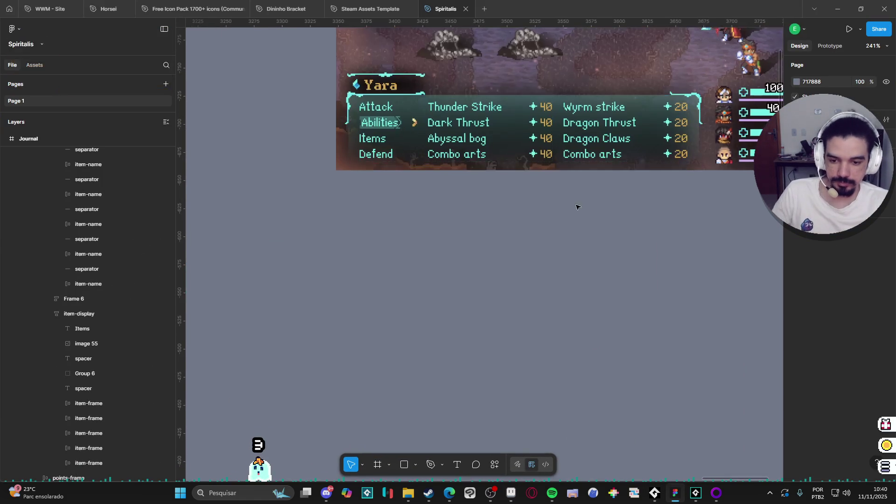
scroll(518, 268, "down", 5, "ctrl")
scroll(521, 273, "down", 10, "ctrl")
mouse_move(639, 250)
left_mouse_down()
mouse_move(542, 215)
mouse_move(527, 154)
mouse_move(501, 233)
mouse_move(504, 283)
mouse_move(531, 326)
mouse_move(509, 136)
mouse_move(496, 171)
mouse_move(481, 169)
left_mouse_up()
left_click(529, 304)
- Zoom onto the Journal mockup, read its comment, then pan to other frames
scroll(505, 266, "up", 8)
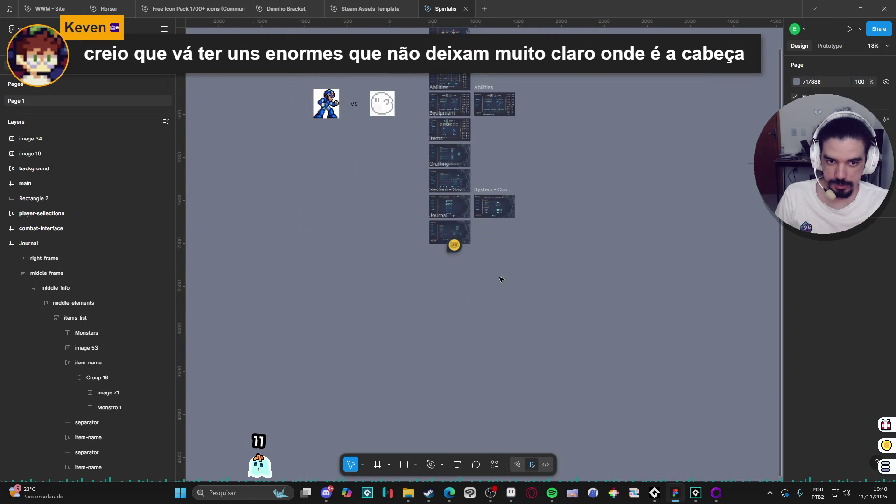
scroll(489, 118, "up", 3)
scroll(482, 229, "down", 4)
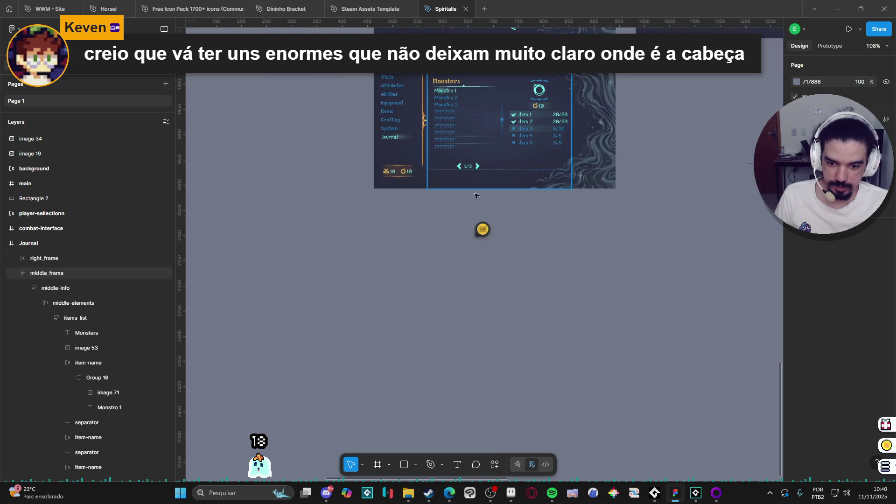
left_click(483, 229)
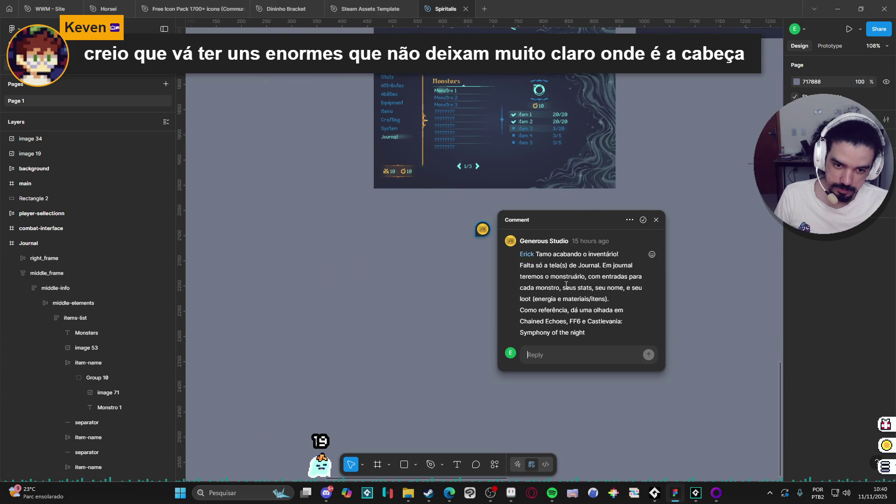
left_click(687, 281)
scroll(688, 281, "down", 5)
mouse_move(688, 280)
left_mouse_down()
mouse_move(581, 286)
mouse_move(462, 319)
left_mouse_up()
- Zoom in and out around the combat-interface frame on the Figma canvas
scroll(467, 280, "up", 5)
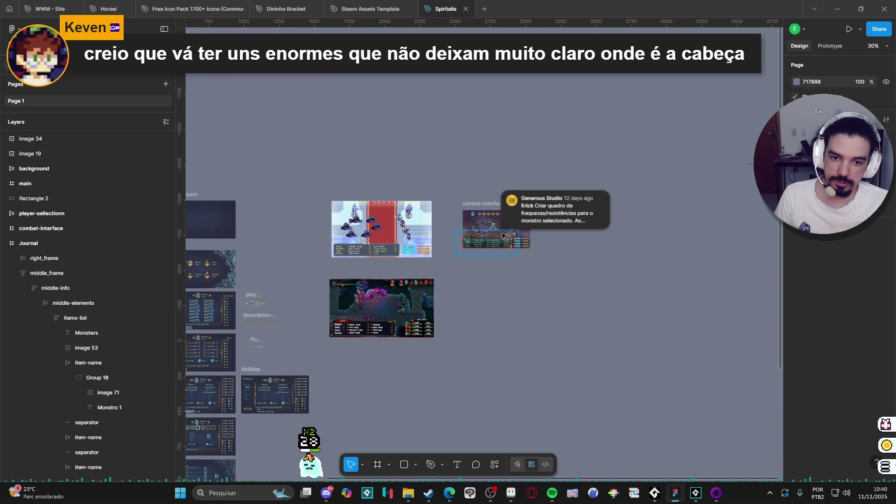
scroll(502, 244, "up", 2)
scroll(502, 245, "up", 2)
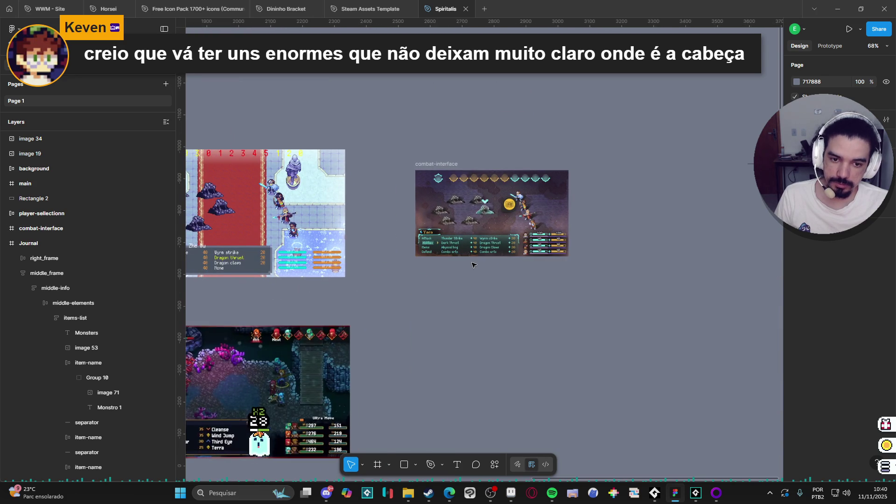
scroll(473, 265, "up", 3)
scroll(473, 264, "down", 3)
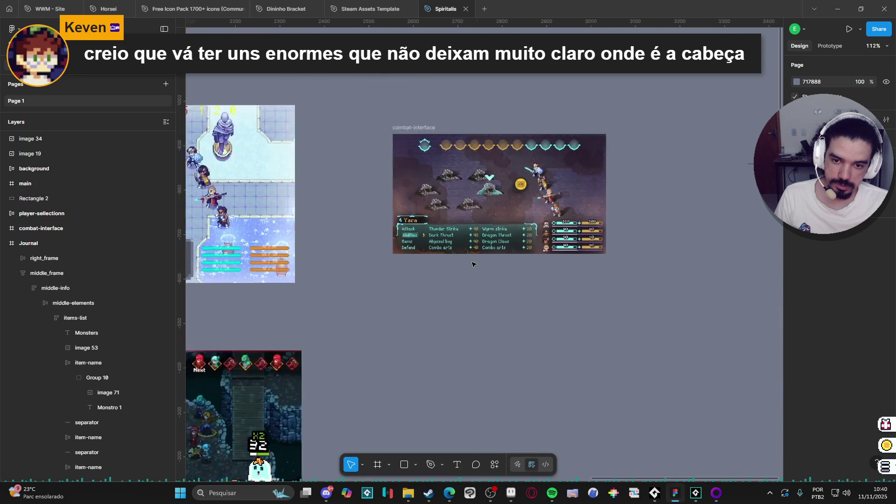
scroll(457, 296, "down", 3)
scroll(457, 296, "left", 3)
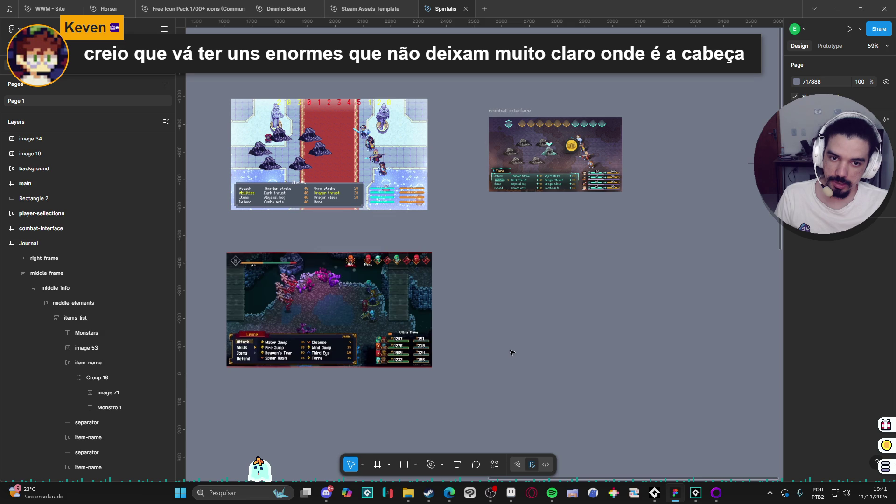
- Pan across the canvas to the reference battle screenshots and ability mockups
left_click_drag(512, 353, 583, 315)
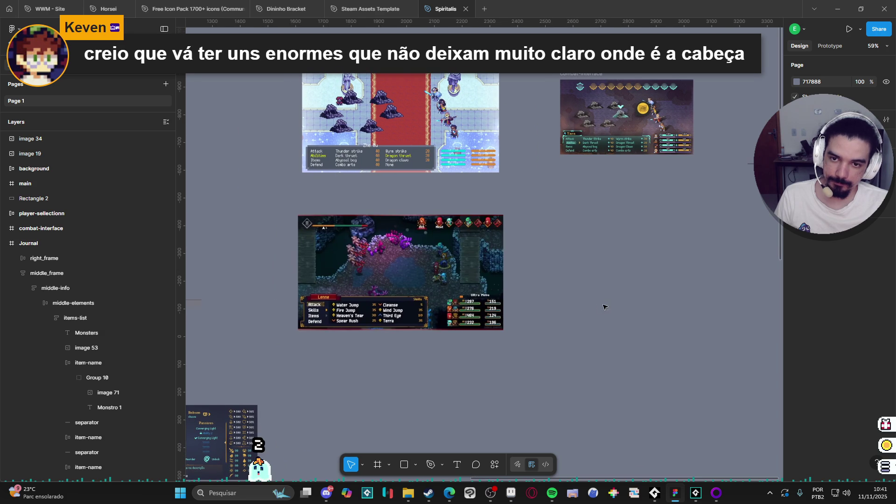
left_click_drag(466, 372, 510, 333)
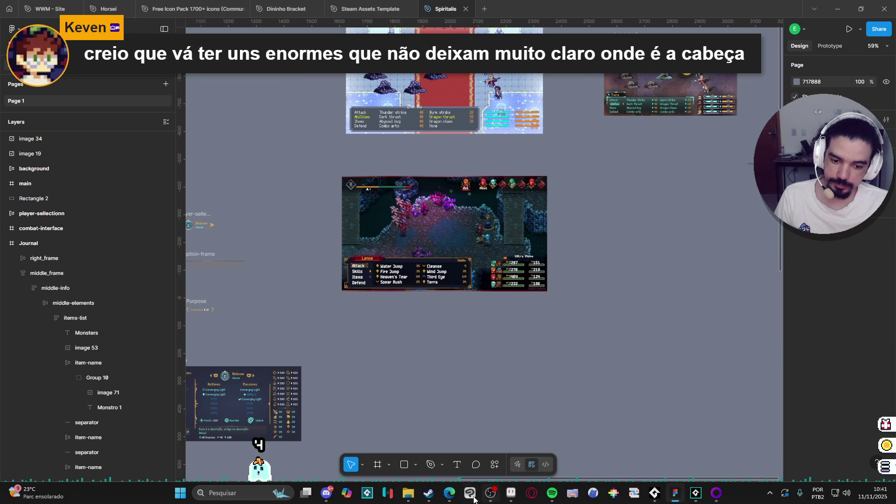
mouse_move(516, 500)
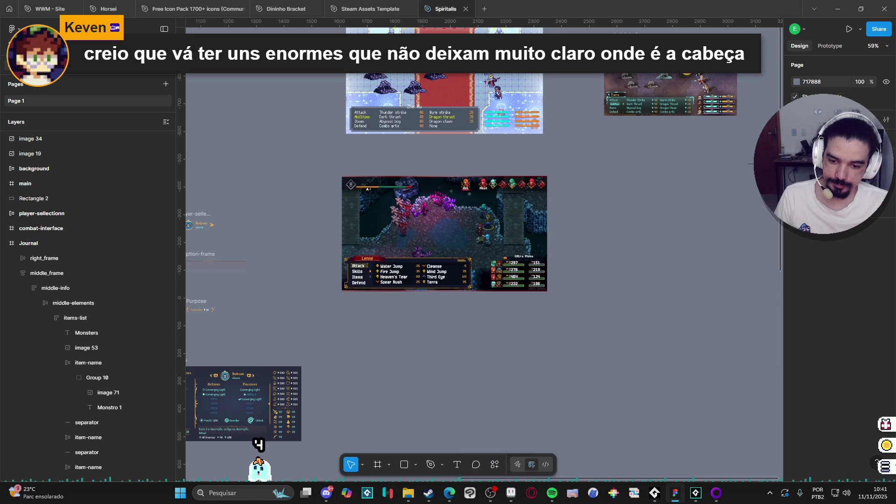
mouse_move(323, 501)
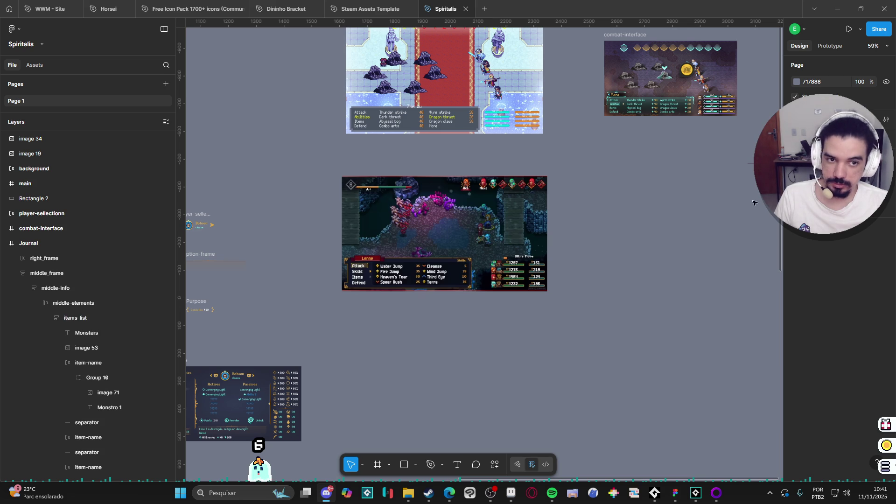
scroll(394, 374, "down", 5)
scroll(394, 374, "left", 5)
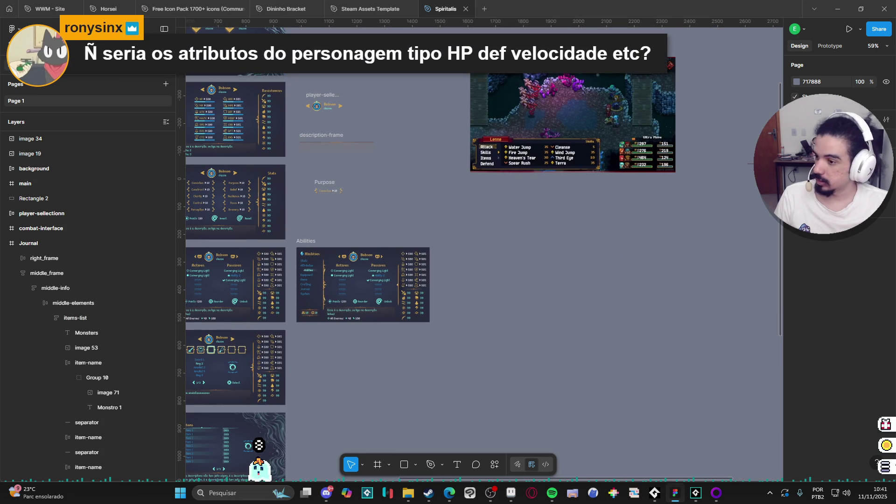